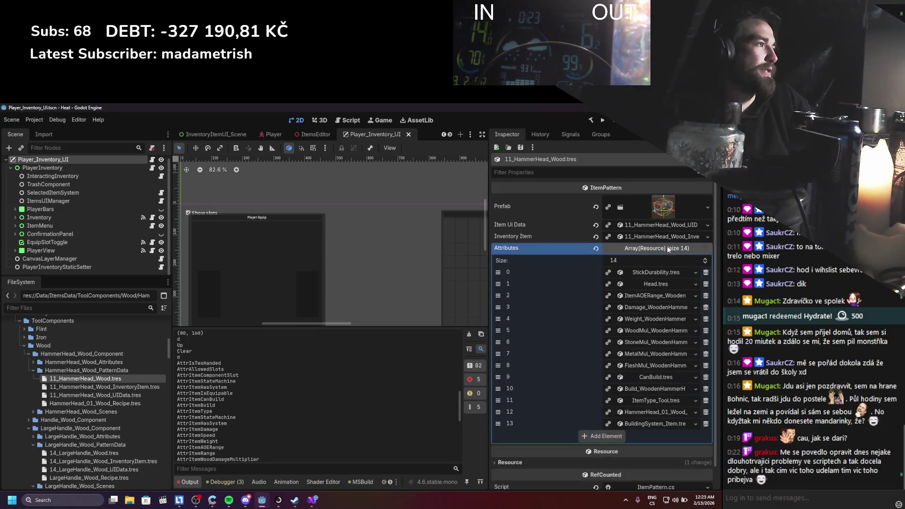
# Add HammerHead_01_Wood_StateMachinePriority.tres to 11_HammerHead_Wood's Attributes array and save the scene.
pyautogui.click(34, 363)
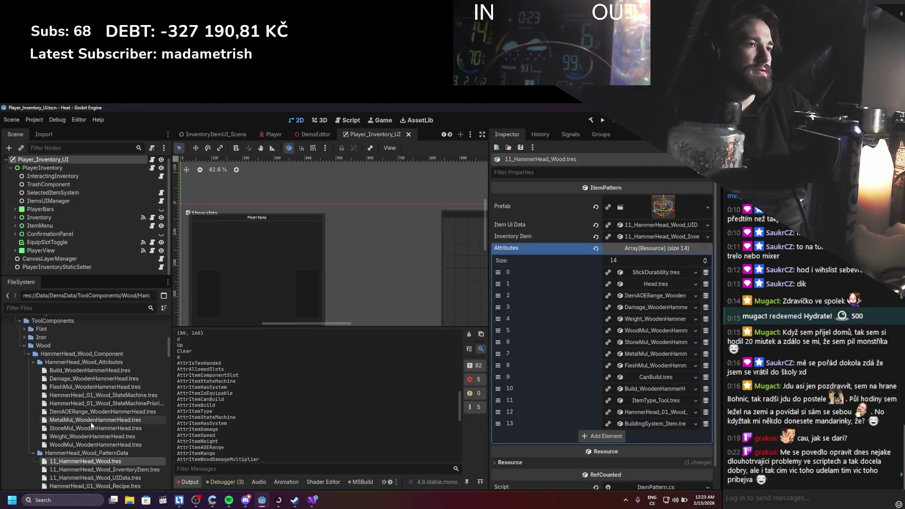
pyautogui.click(126, 403)
pyautogui.moveTo(126, 403)
pyautogui.mouseDown()
pyautogui.moveTo(660, 365)
pyautogui.moveTo(639, 250)
pyautogui.mouseUp()
pyautogui.hotkey('ctrl', 's')
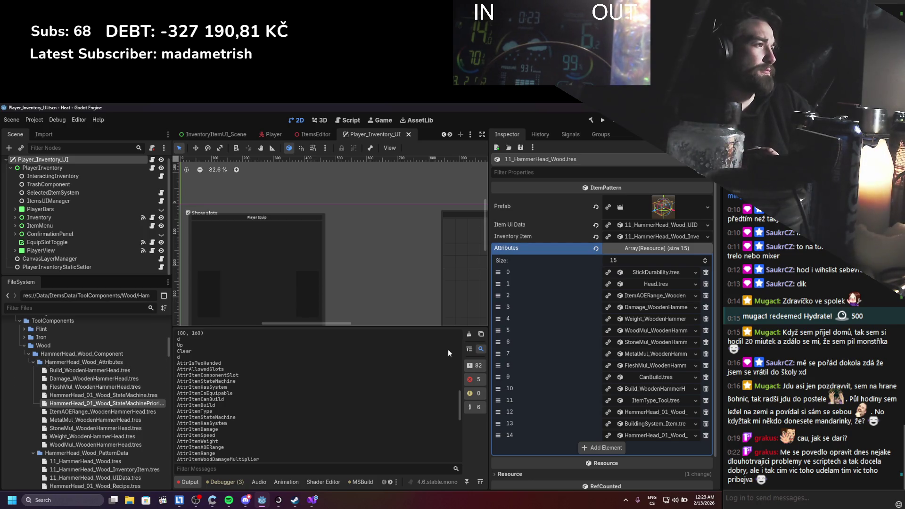
# Collapse the hammer head folders and open Handle_01_Wood_StateMachinePriority.tres from Handle_Wood_Component.
pyautogui.click(32, 362)
pyautogui.click(32, 367)
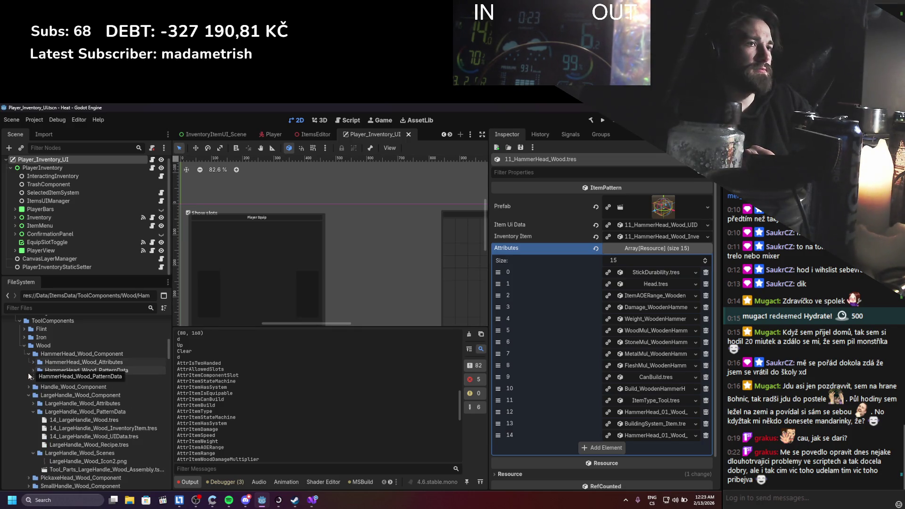
pyautogui.click(28, 354)
pyautogui.click(27, 361)
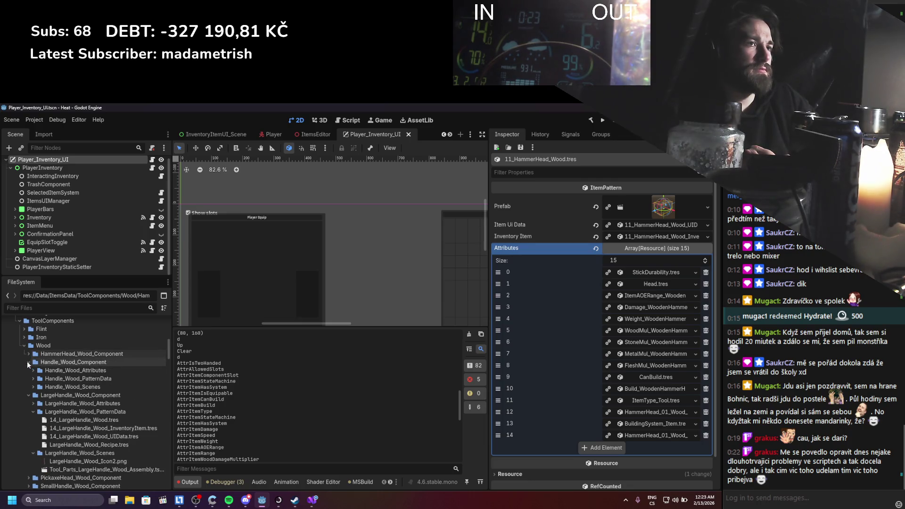
pyautogui.click(33, 371)
# Compare the handle priority attribute's value with the hammer head priority attribute's value.
pyautogui.click(74, 404)
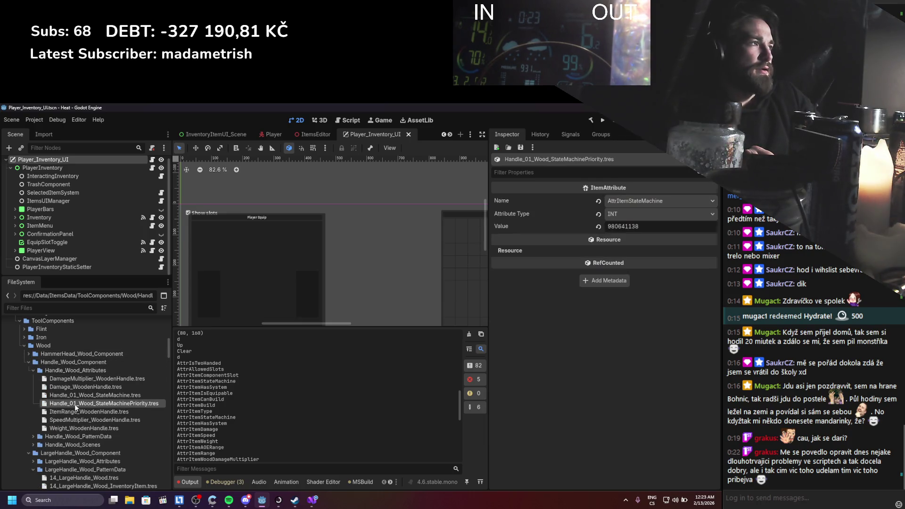
pyautogui.moveTo(638, 229); pyautogui.dragTo(579, 231)
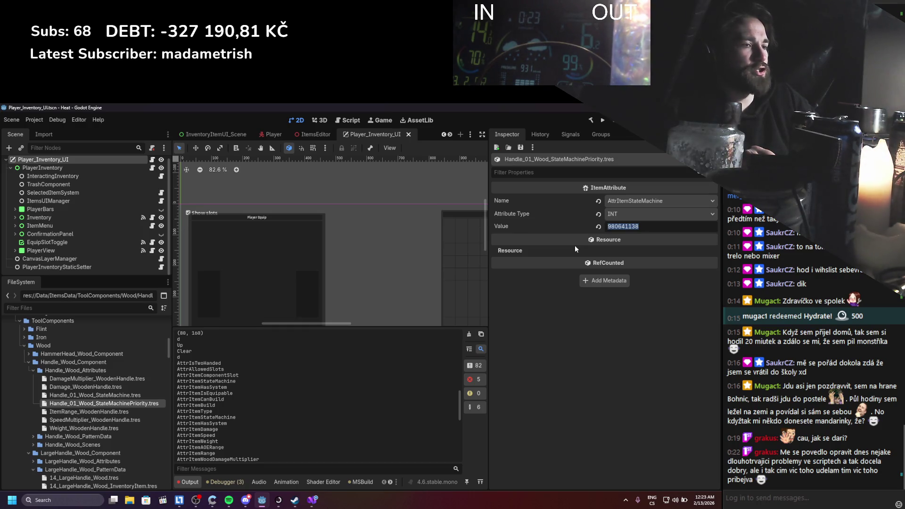
pyautogui.write('0')
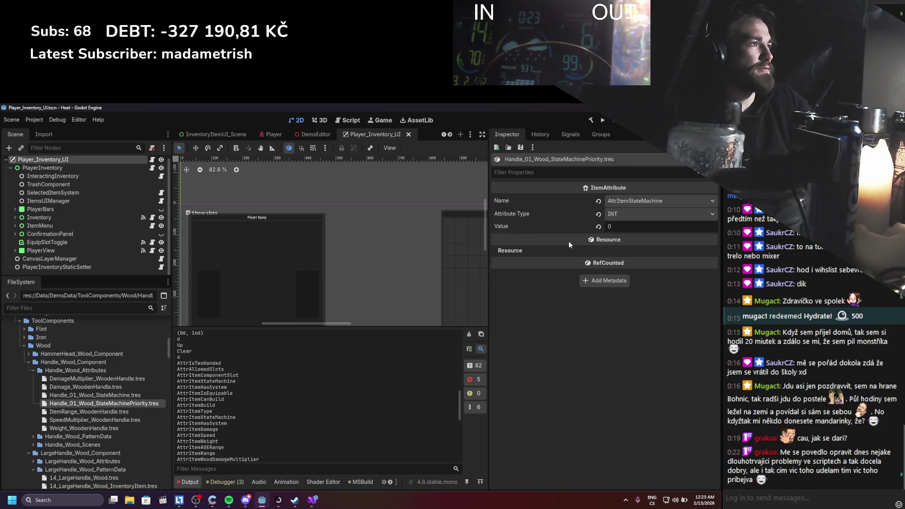
pyautogui.click(29, 354)
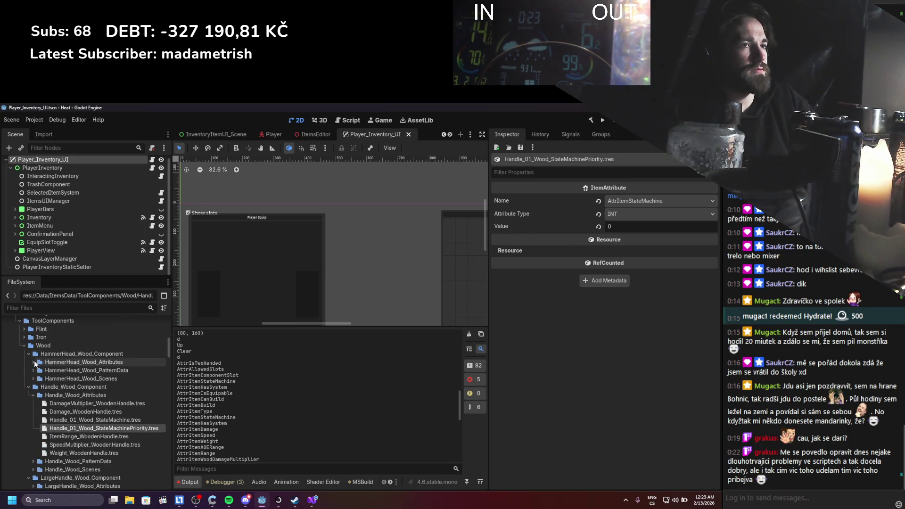
pyautogui.click(34, 362)
pyautogui.click(83, 404)
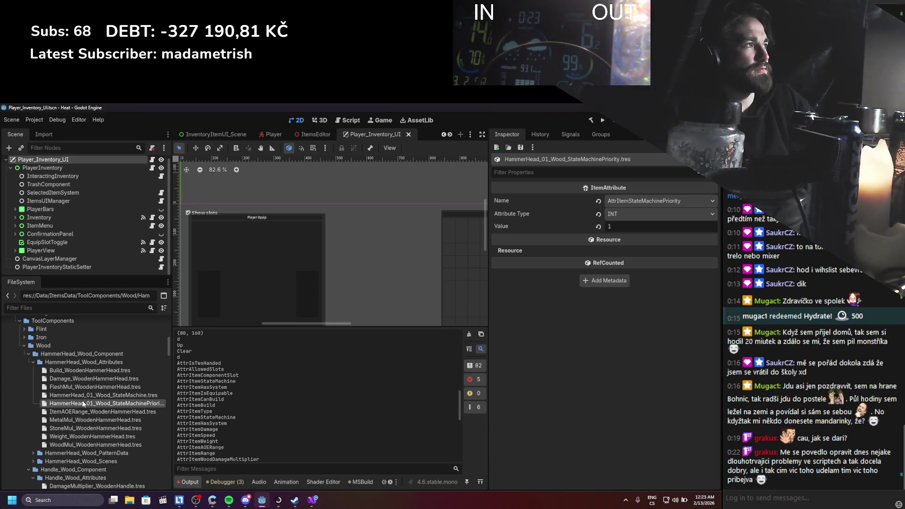
pyautogui.click(28, 354)
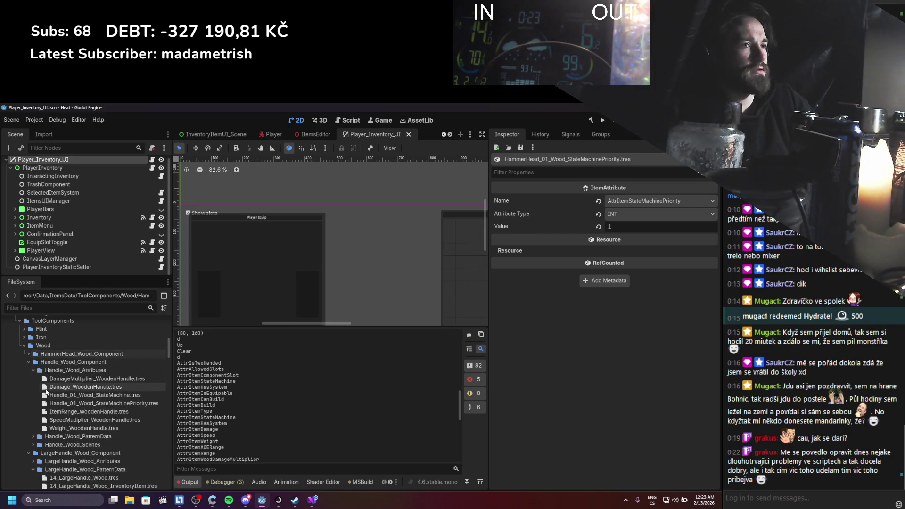
pyautogui.click(76, 403)
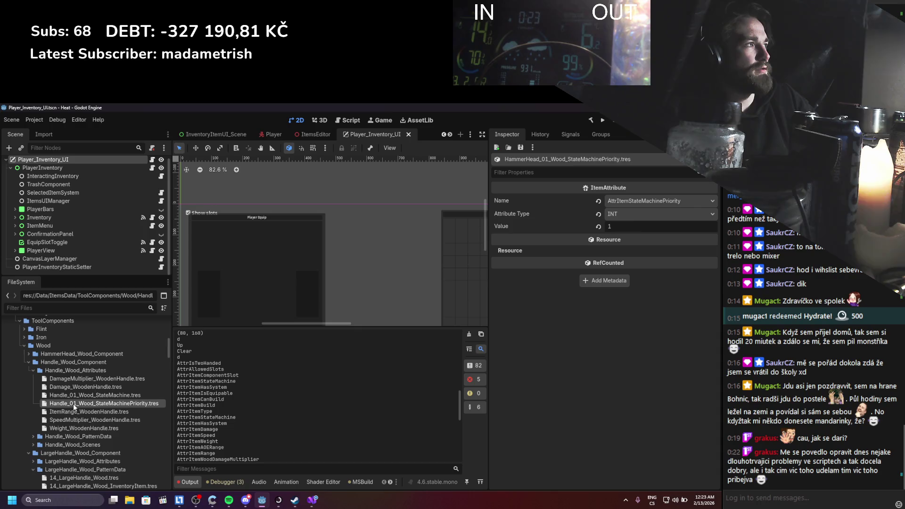
# Name the handle attribute AttrItemStateMachinePriority with value 1 and save it.
pyautogui.click(686, 203)
pyautogui.click(663, 455)
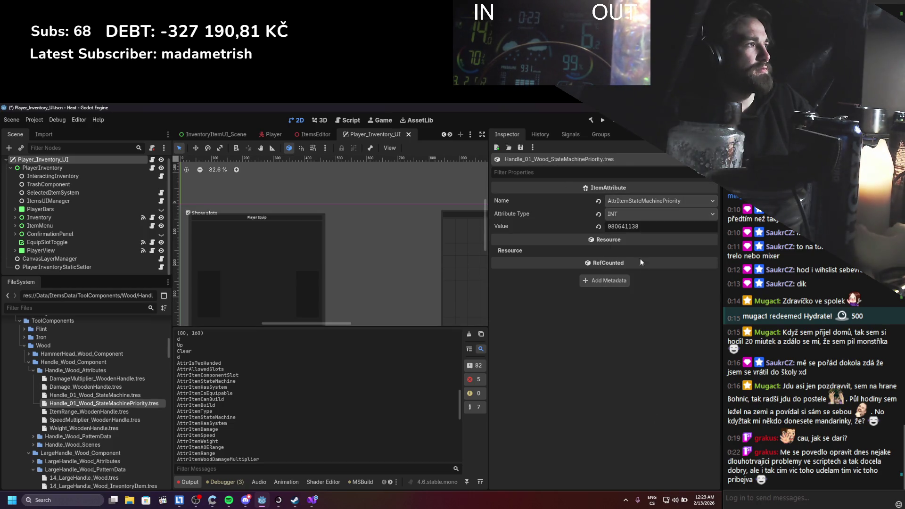
pyautogui.moveTo(645, 231); pyautogui.dragTo(549, 232)
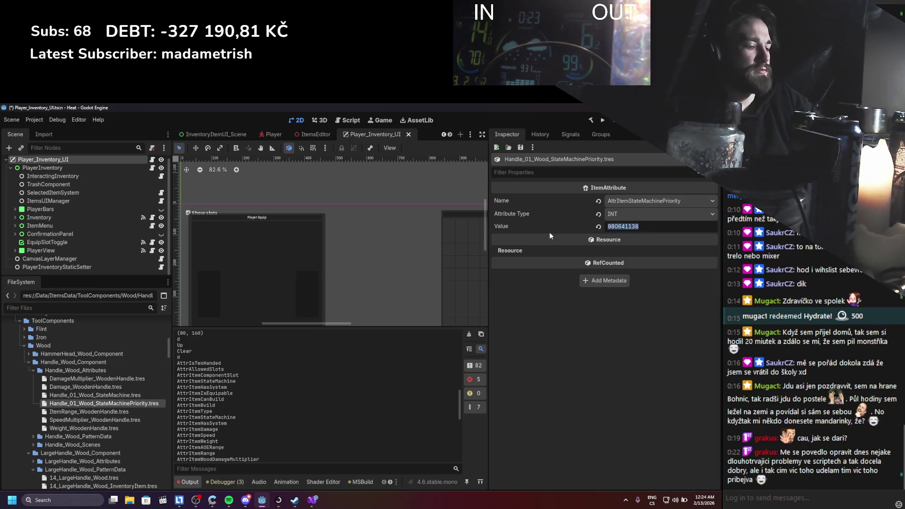
pyautogui.write('1')
pyautogui.hotkey('ctrl', 's')
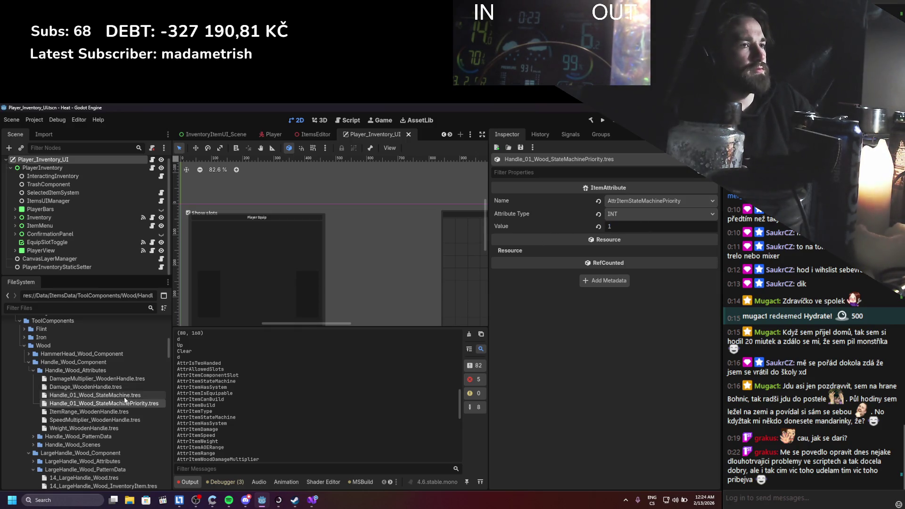
# Open the Handle_Wood pattern from the Handle_Wood_PatternData folder.
pyautogui.click(118, 396)
pyautogui.click(125, 404)
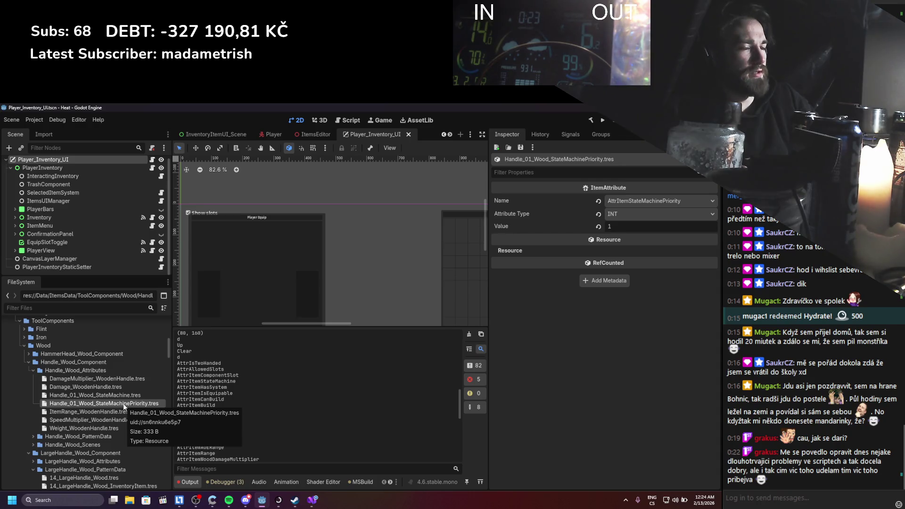
pyautogui.click(33, 437)
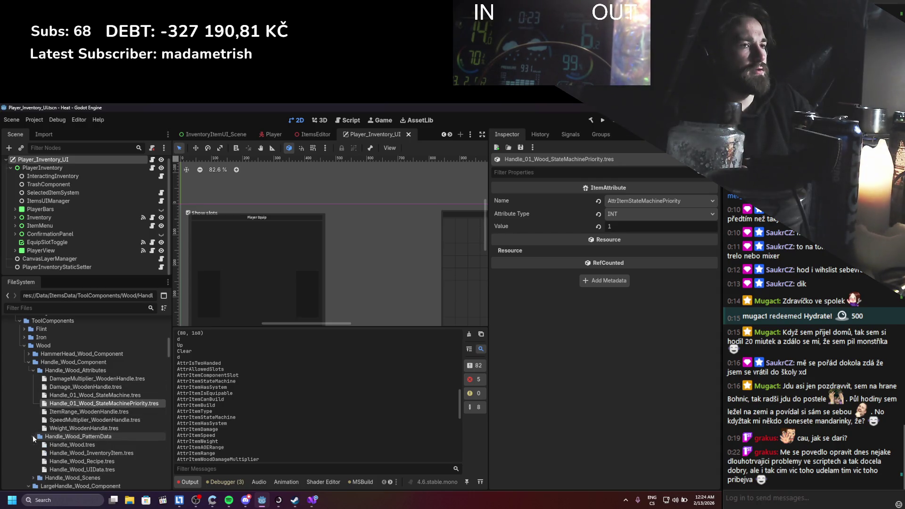
pyautogui.click(75, 445)
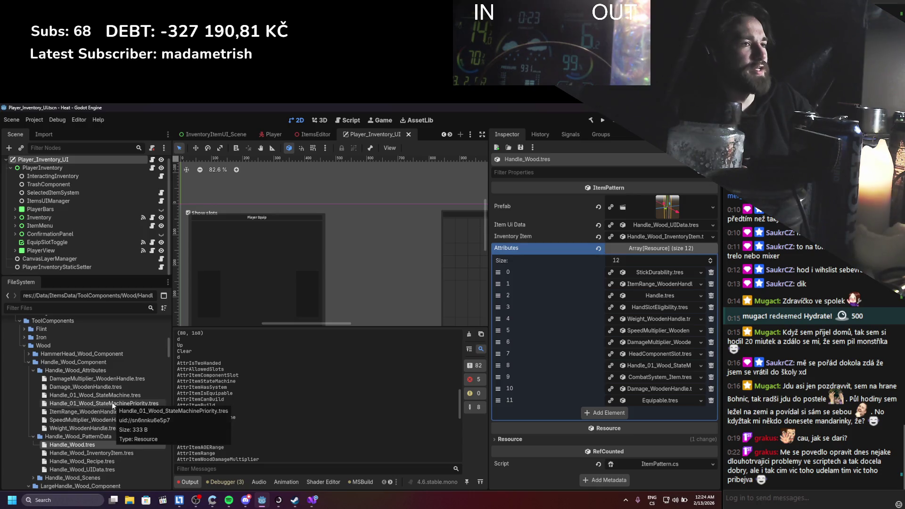
# Add Handle_01_Wood_StateMachinePriority.tres to Handle_Wood's Attributes array as the 13th entry and save.
pyautogui.moveTo(112, 402)
pyautogui.mouseDown()
pyautogui.moveTo(492, 337)
pyautogui.moveTo(588, 259)
pyautogui.moveTo(632, 248)
pyautogui.mouseUp()
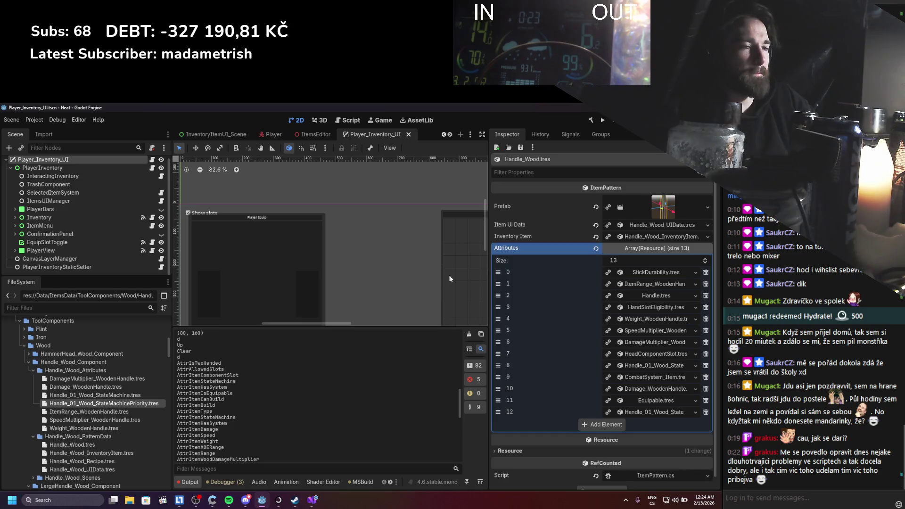
pyautogui.click(29, 354)
pyautogui.click(89, 403)
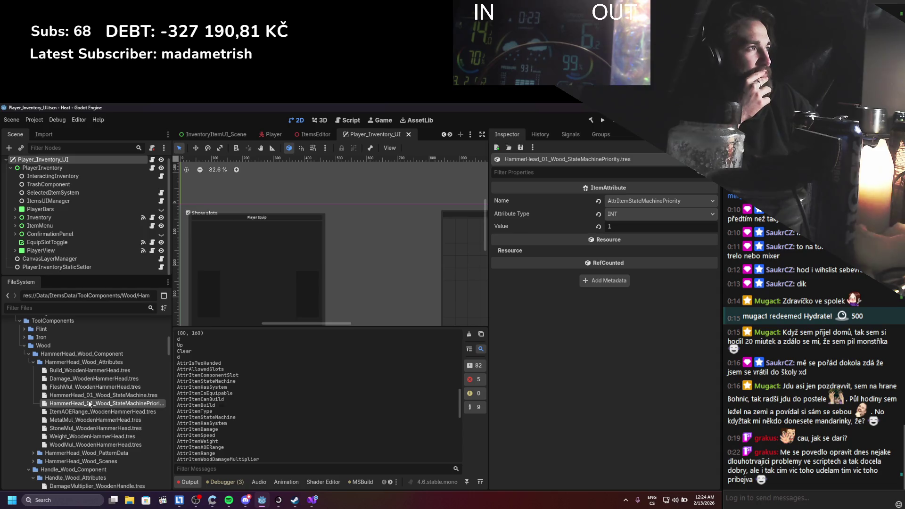
pyautogui.click(34, 362)
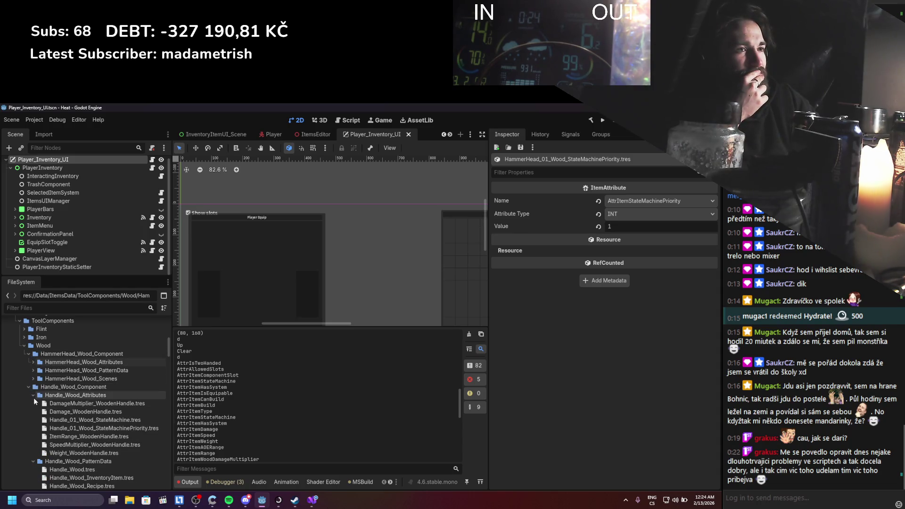
pyautogui.click(70, 429)
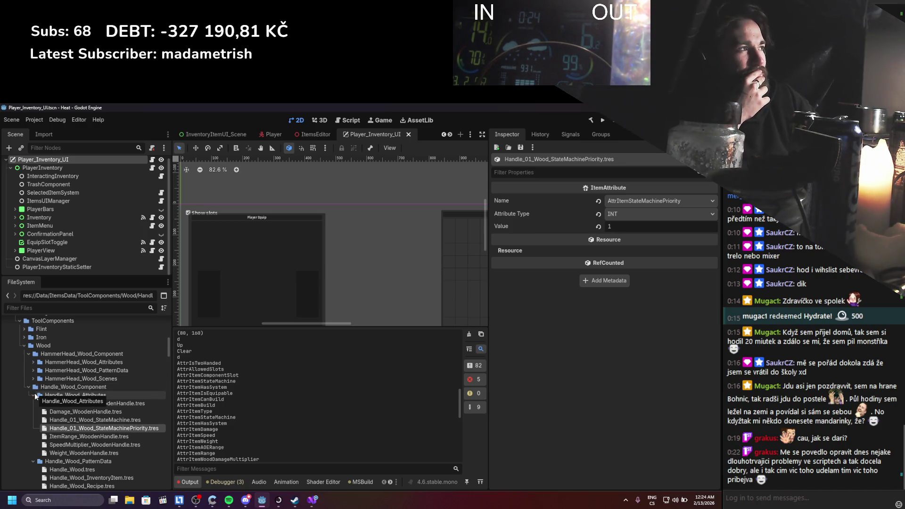
pyautogui.hotkey('ctrl', 's')
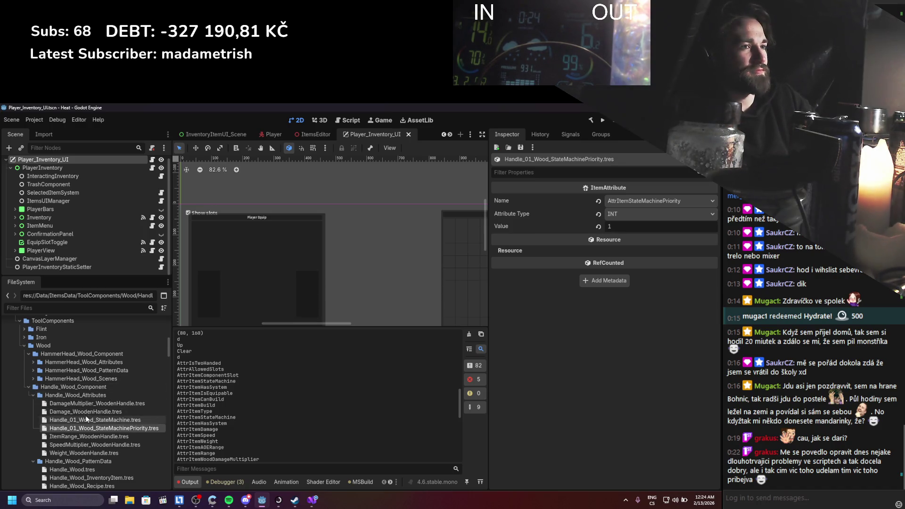
# Review the handle attribute files, ending back on the handle priority attribute.
pyautogui.click(85, 420)
pyautogui.press('Down')
pyautogui.press('Up')
pyautogui.press('Up')
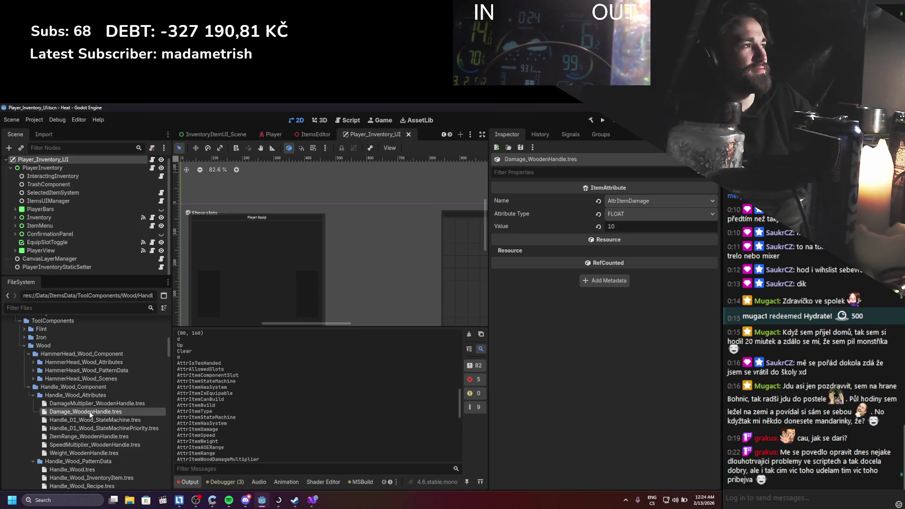
pyautogui.click(91, 427)
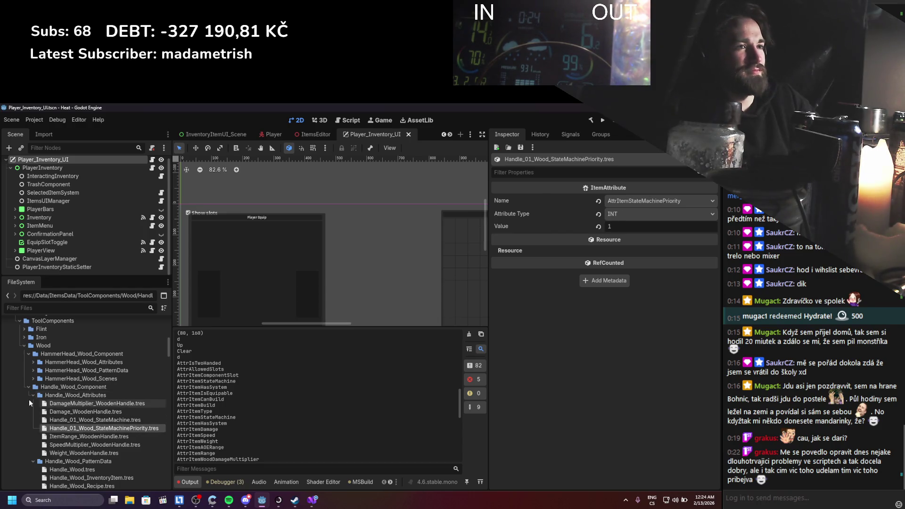
# Collapse the handle and hammer head folders and expand LargeHandle_Wood_Attributes.
pyautogui.click(33, 395)
pyautogui.click(27, 354)
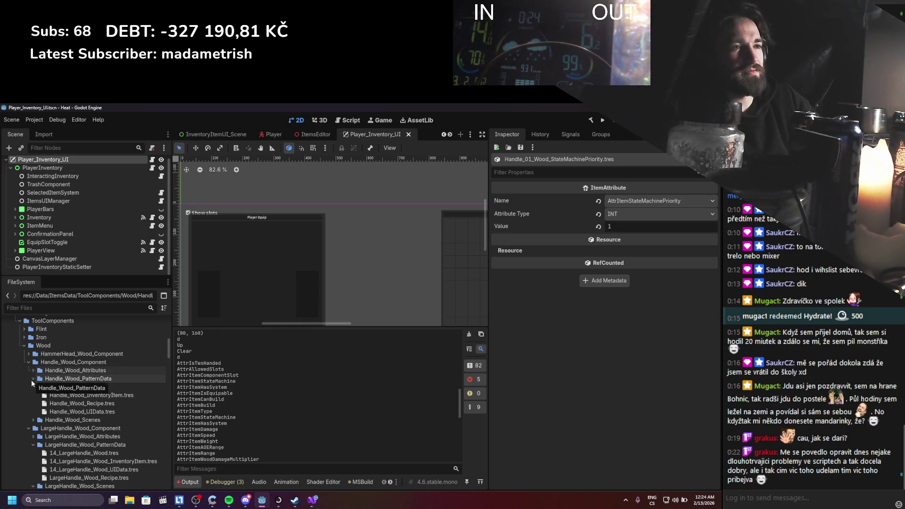
pyautogui.click(27, 362)
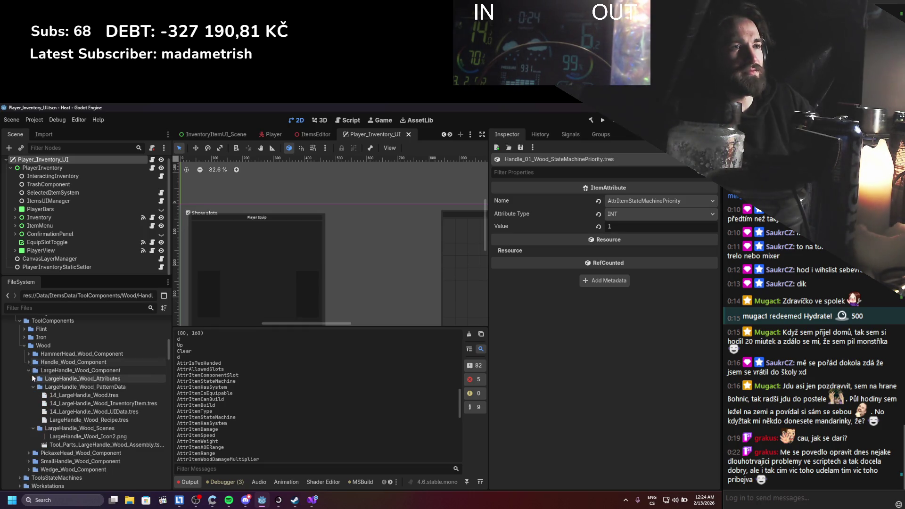
pyautogui.click(33, 387)
pyautogui.click(32, 379)
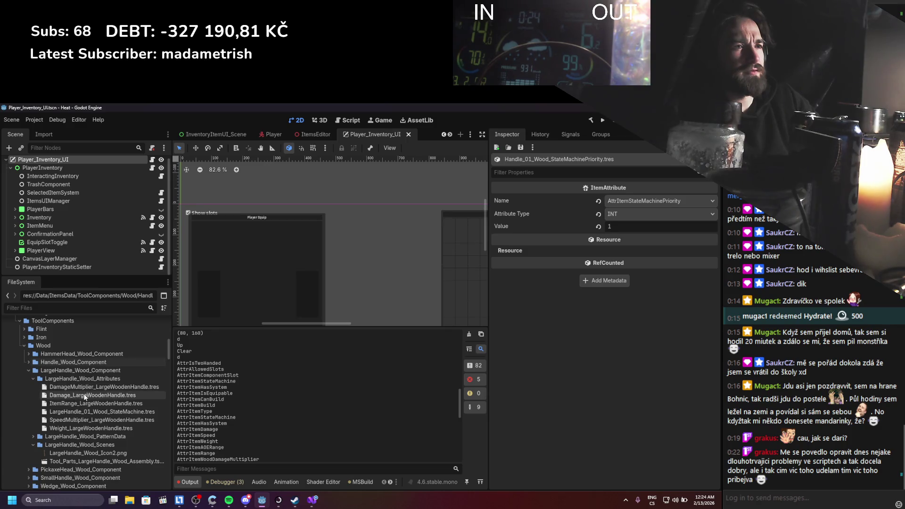
# Duplicate LargeHandle_01_Wood_StateMachine.tres as LargeHandle_01_Wood_StateMachinePriority.tres.
pyautogui.click(83, 412)
pyautogui.hotkey('ctrl', 'd')
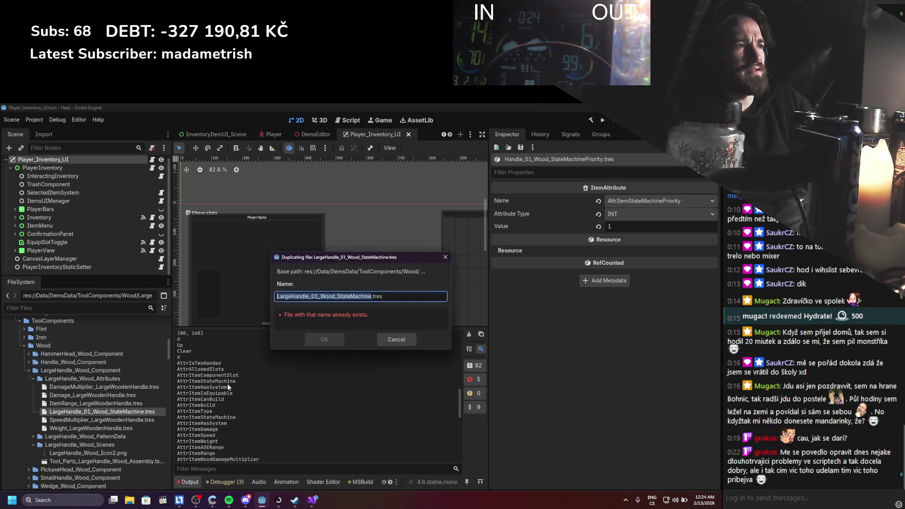
pyautogui.click(371, 296)
pyautogui.write('P')
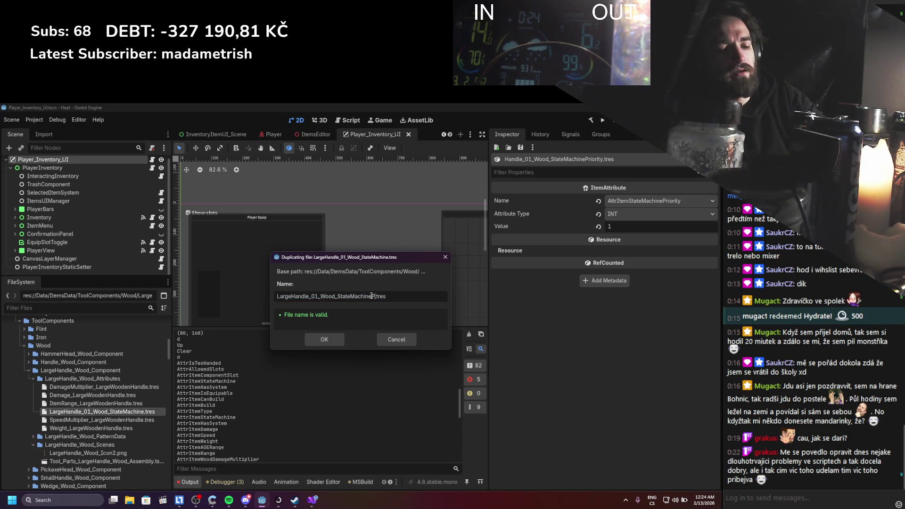
pyautogui.write('rity')
pyautogui.press('Return')
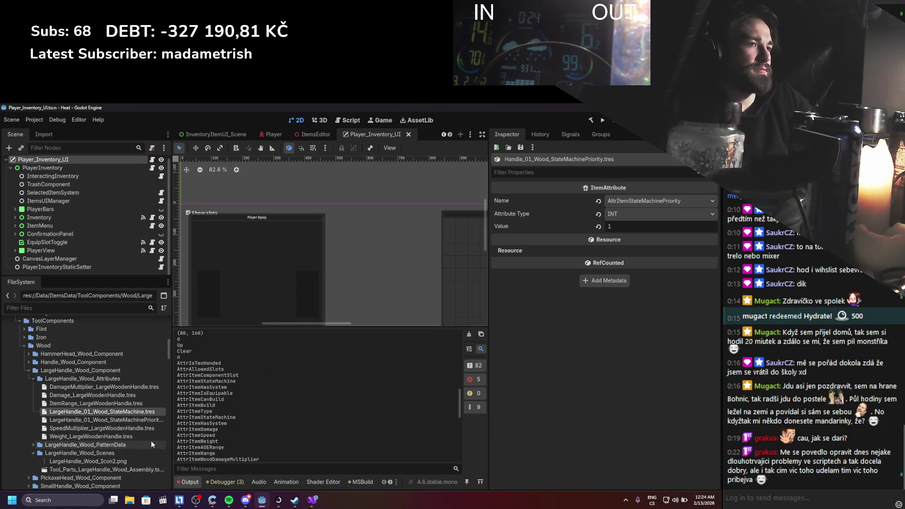
# Make the new file an INT AttrItemStateMachinePriority attribute with value 1 and save.
pyautogui.click(152, 421)
pyautogui.click(643, 202)
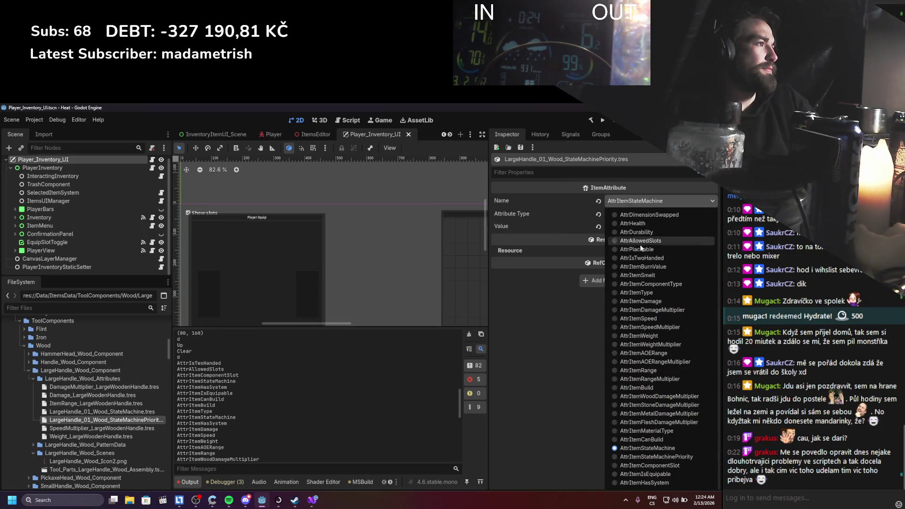
pyautogui.click(679, 457)
pyautogui.click(637, 213)
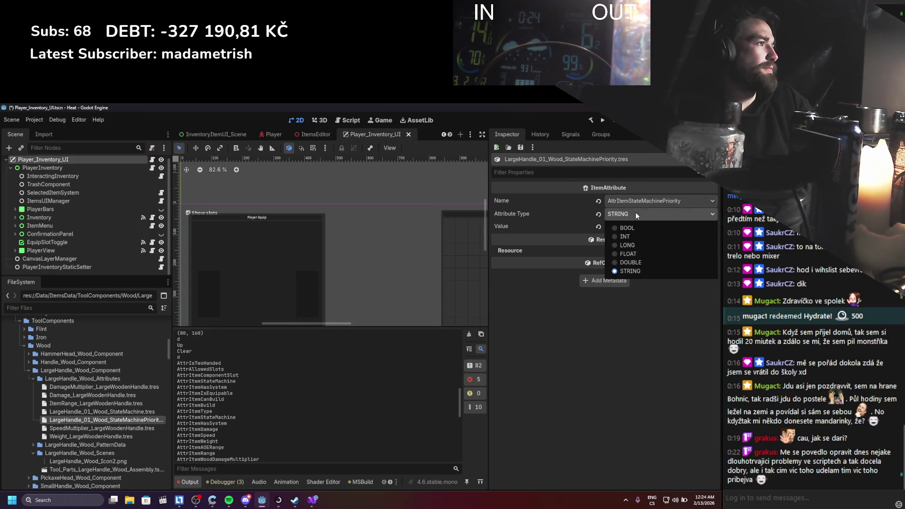
pyautogui.click(628, 237)
pyautogui.click(635, 227)
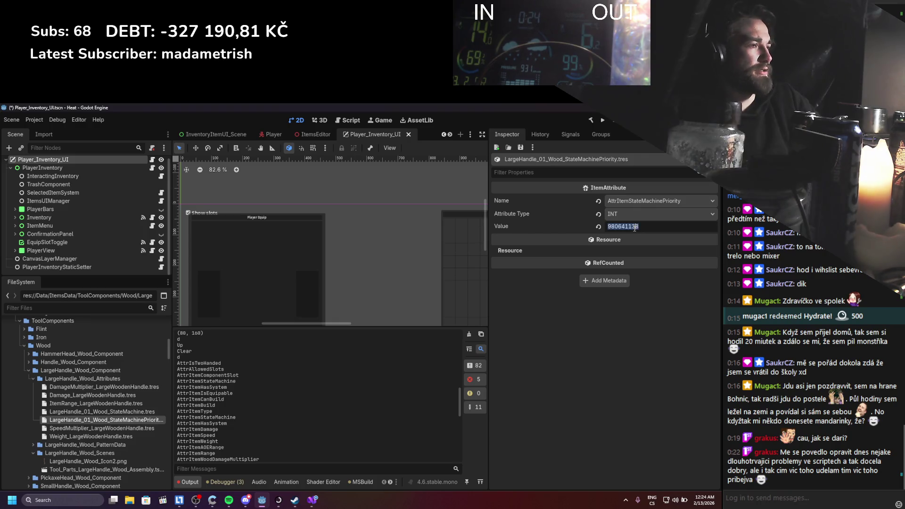
pyautogui.write('10')
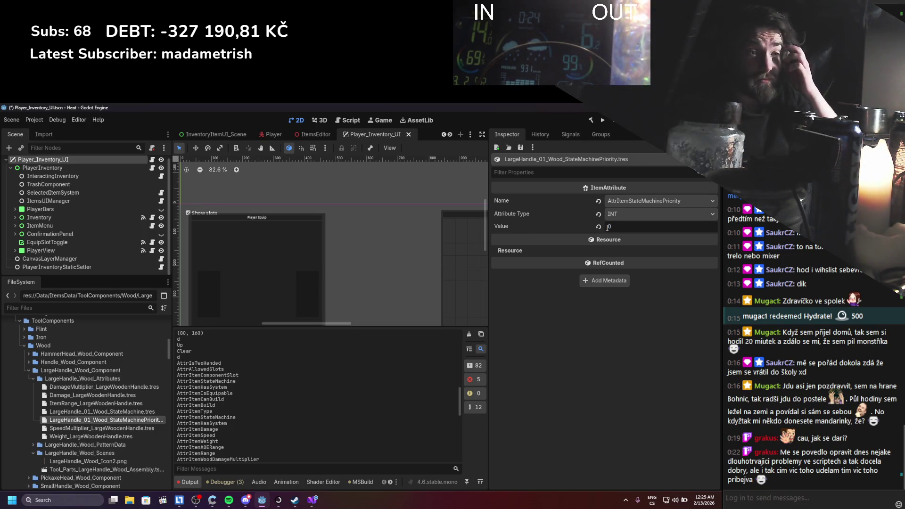
pyautogui.hotkey('ctrl', 's')
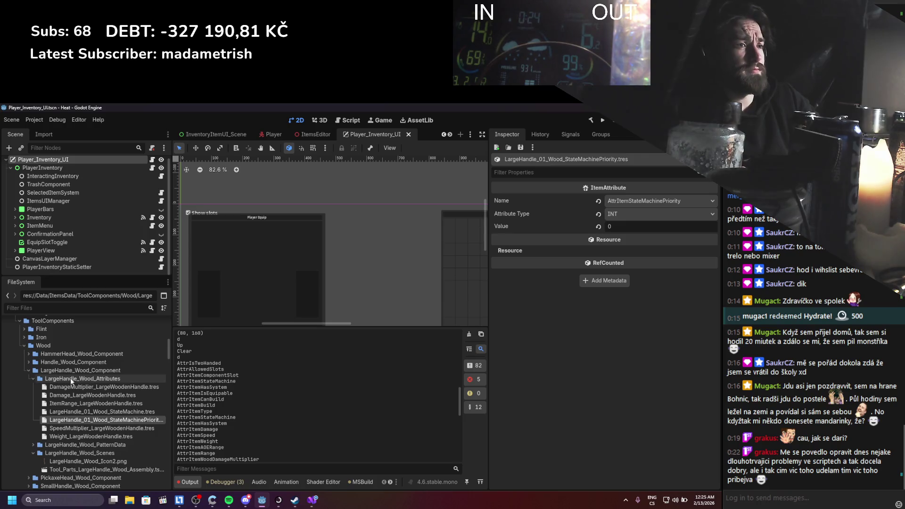
# Open the 14_LargeHandle_Wood item pattern from the large handle pattern data folder.
pyautogui.click(79, 403)
pyautogui.click(86, 420)
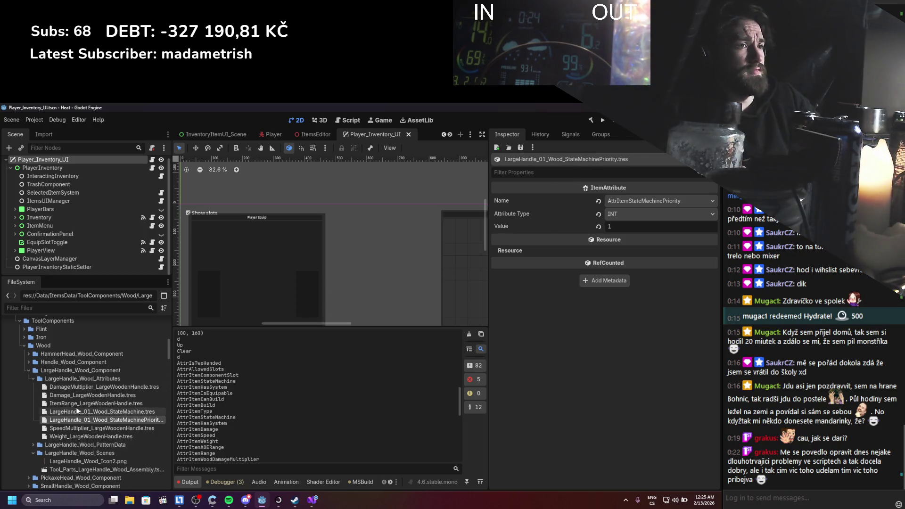
pyautogui.click(30, 378)
pyautogui.click(33, 387)
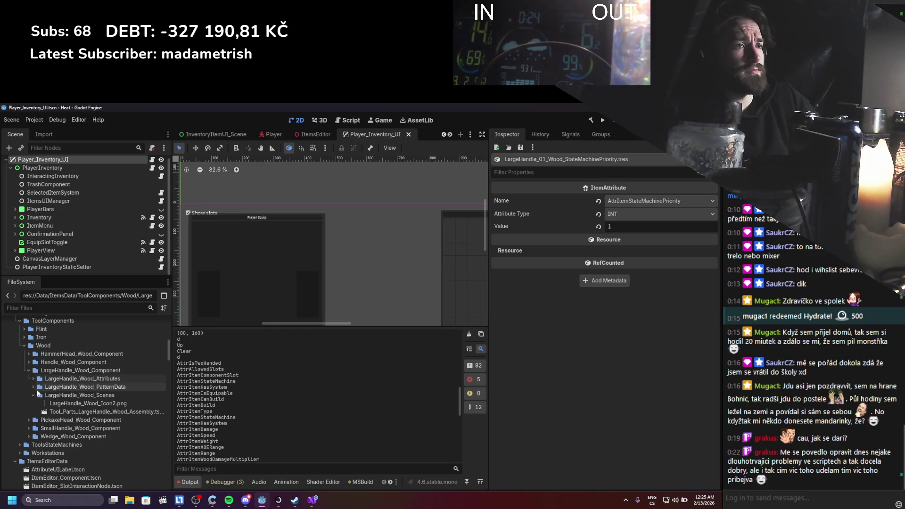
pyautogui.click(55, 396)
# Add LargeHandle_01_Wood_StateMachinePriority.tres to 14_LargeHandle_Wood's Attributes as the 14th entry.
pyautogui.click(34, 377)
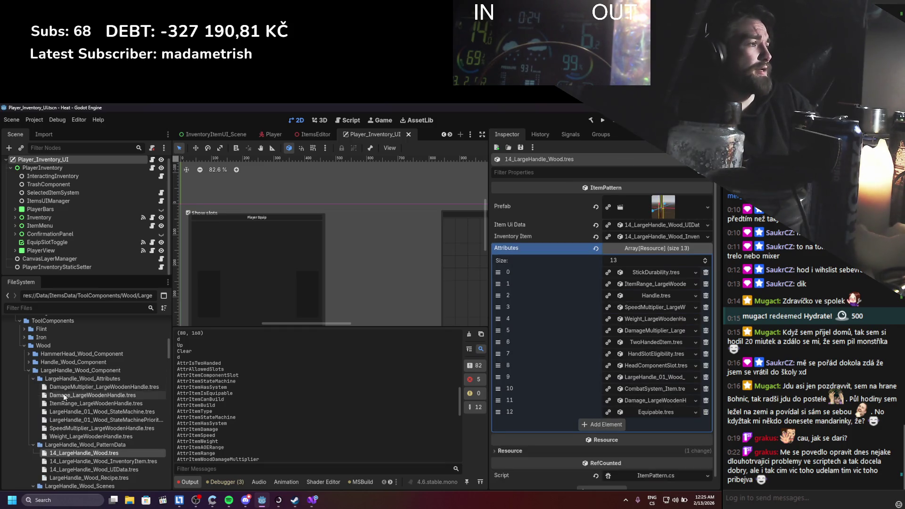
pyautogui.moveTo(121, 420)
pyautogui.mouseDown()
pyautogui.moveTo(656, 346)
pyautogui.moveTo(631, 253)
pyautogui.mouseUp()
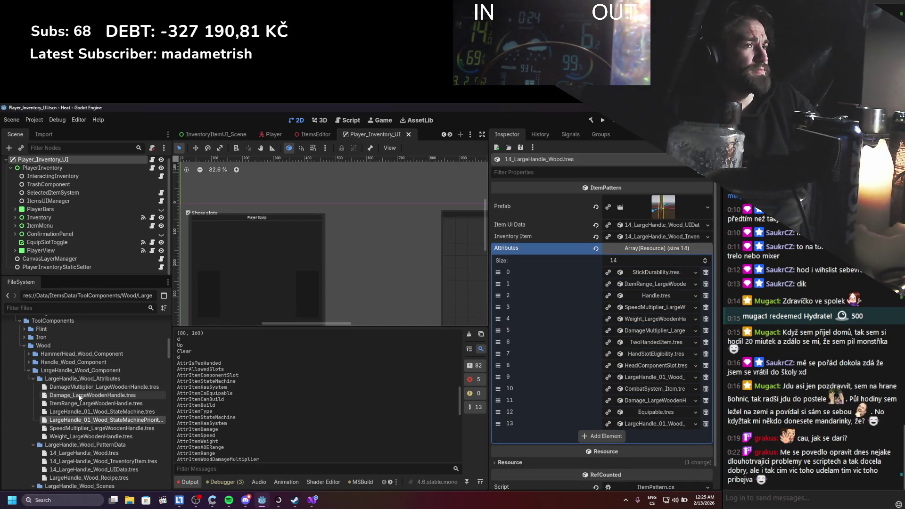
pyautogui.click(33, 379)
# Collapse the large handle folders and expand PickaxeHead_Wood_Component.
pyautogui.click(32, 387)
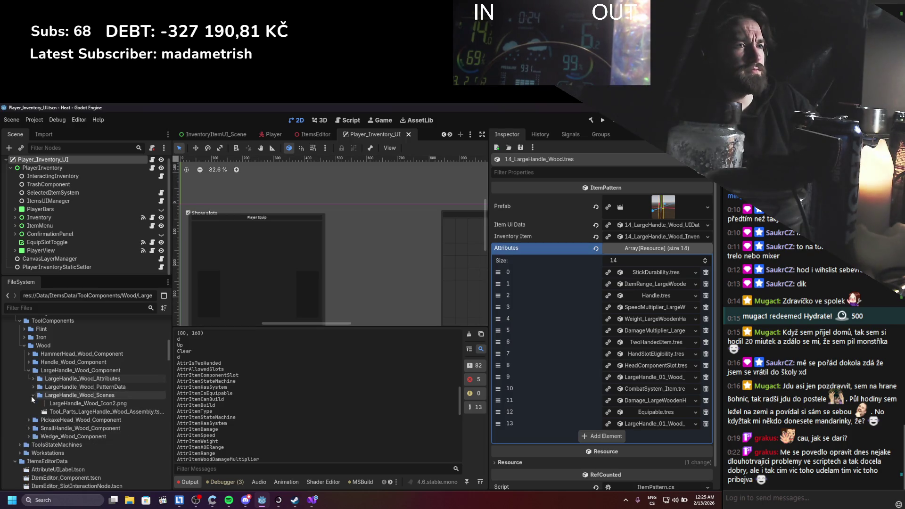
pyautogui.click(32, 395)
pyautogui.click(29, 371)
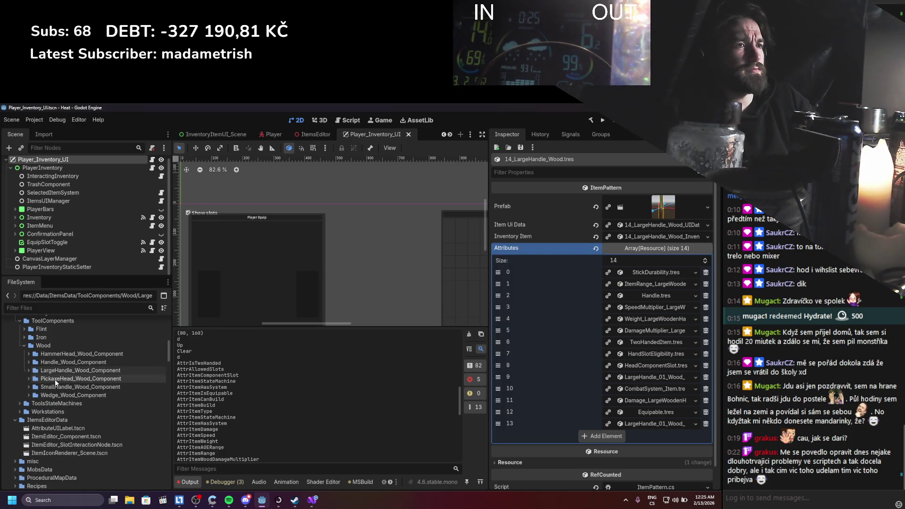
pyautogui.click(41, 379)
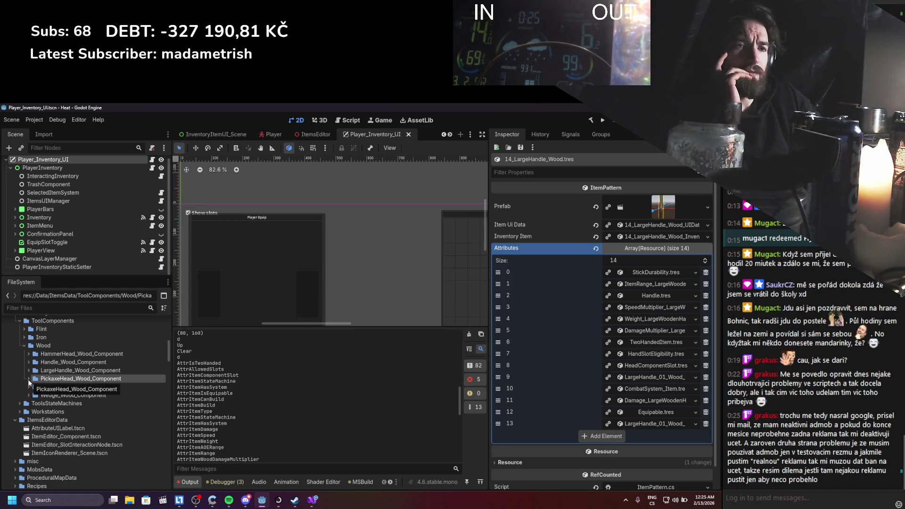
pyautogui.click(28, 379)
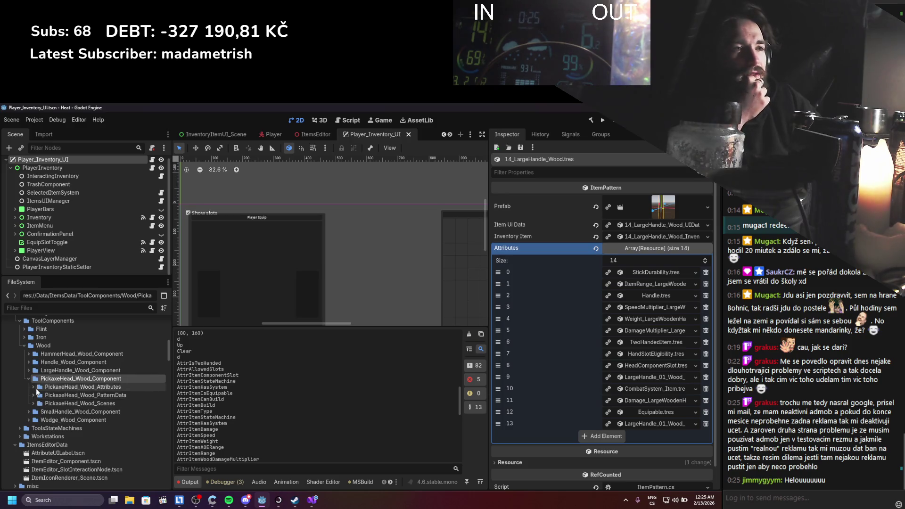
# Duplicate PickaxeHead_01_Wood_StateMachine.tres as PickaxeHead_01_Wood_StateMachinePriority.tres.
pyautogui.click(37, 388)
pyautogui.click(34, 387)
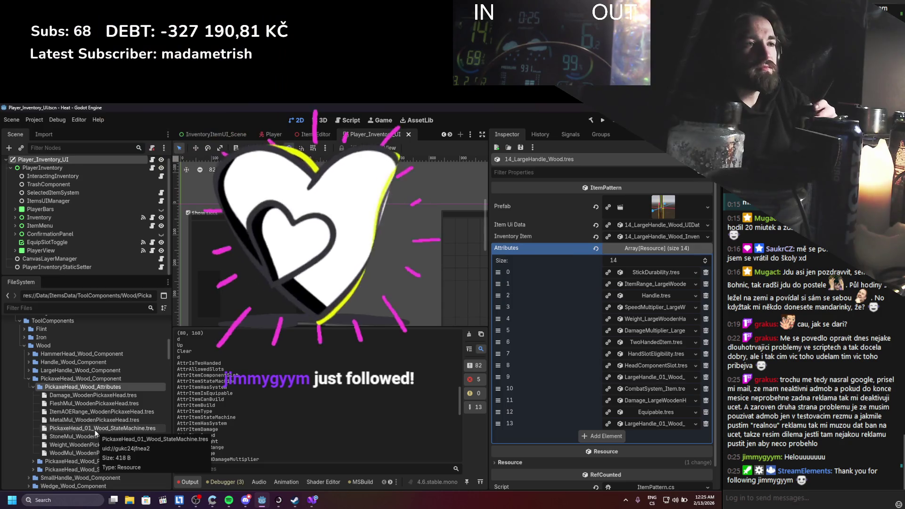
pyautogui.scroll(1, 95, 433)
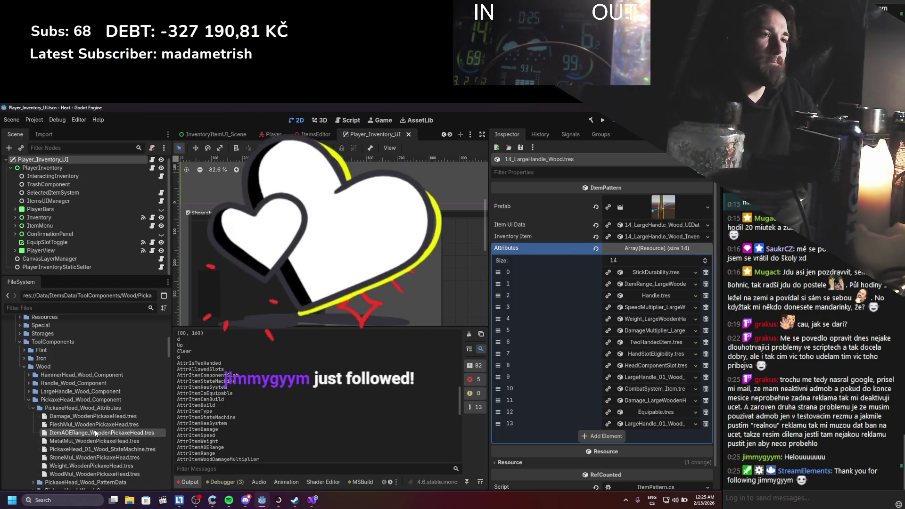
pyautogui.doubleClick(108, 449)
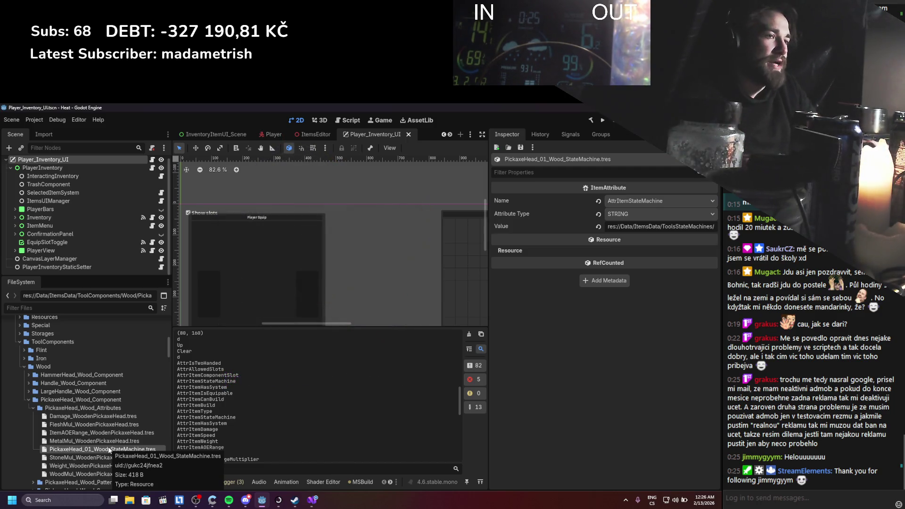
pyautogui.hotkey('ctrl', 'd')
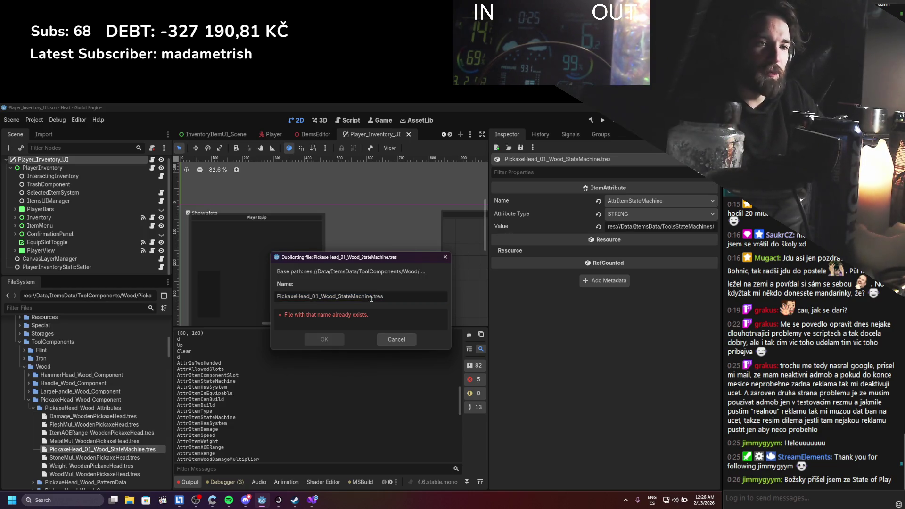
pyautogui.moveTo(372, 298); pyautogui.dragTo(359, 299)
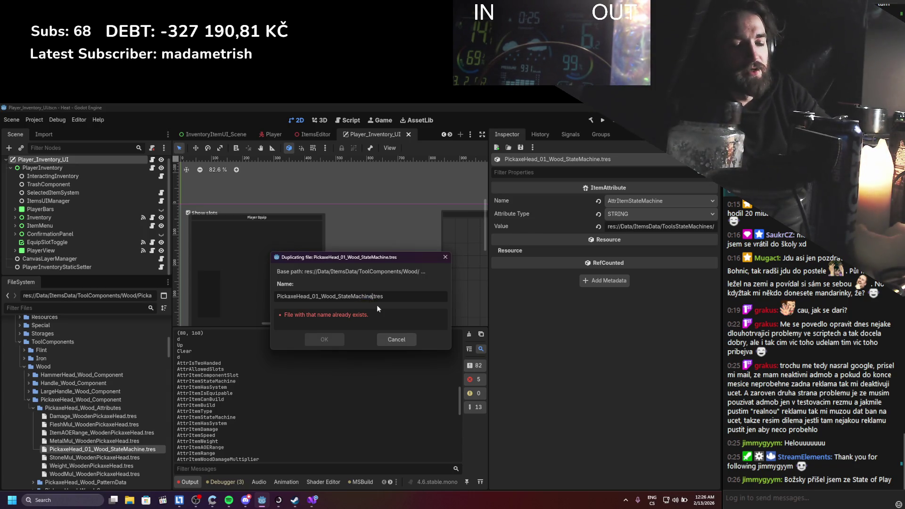
pyautogui.write('Pri')
pyautogui.write('y')
pyautogui.press('Return')
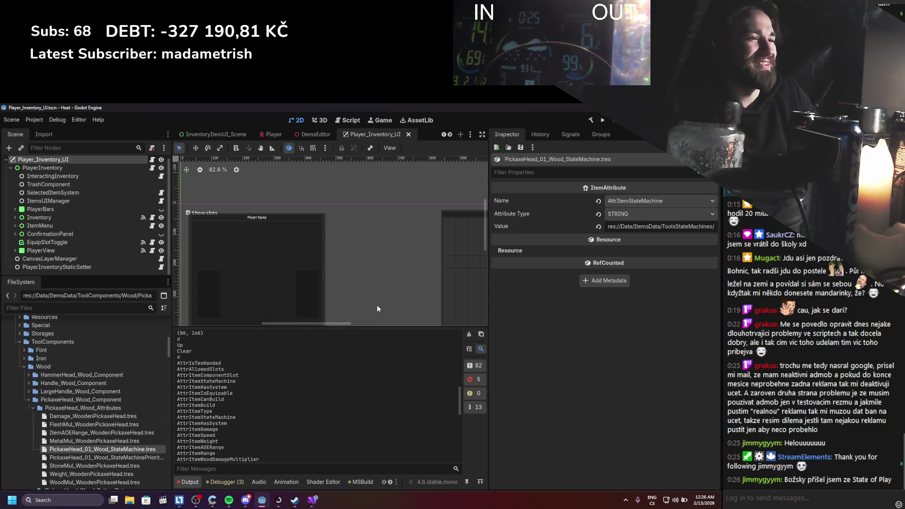
# Make the pickaxe copy an INT AttrItemStateMachinePriority attribute with value 1 and save.
pyautogui.click(142, 456)
pyautogui.click(666, 218)
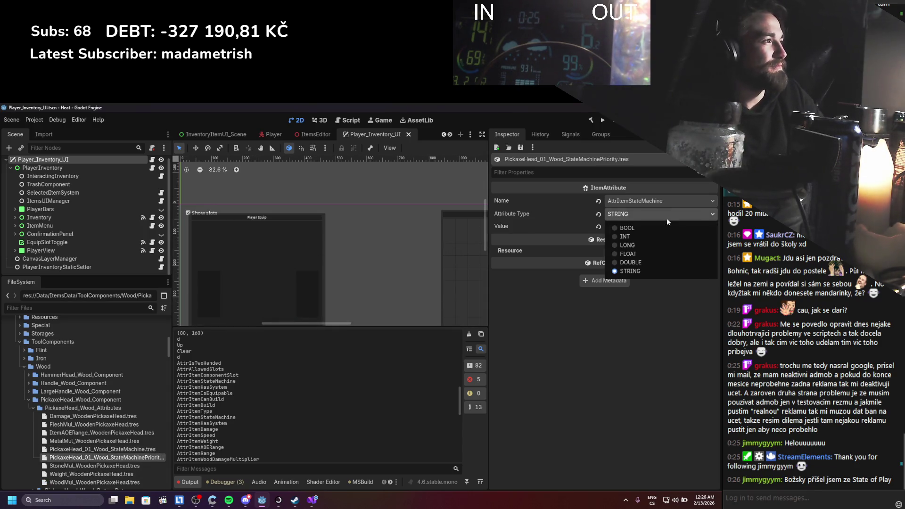
pyautogui.click(666, 205)
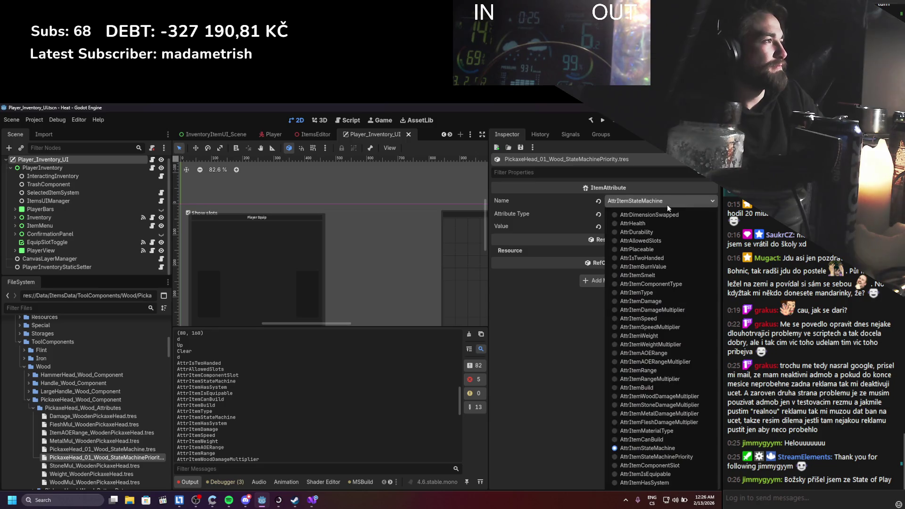
pyautogui.click(642, 456)
pyautogui.click(638, 217)
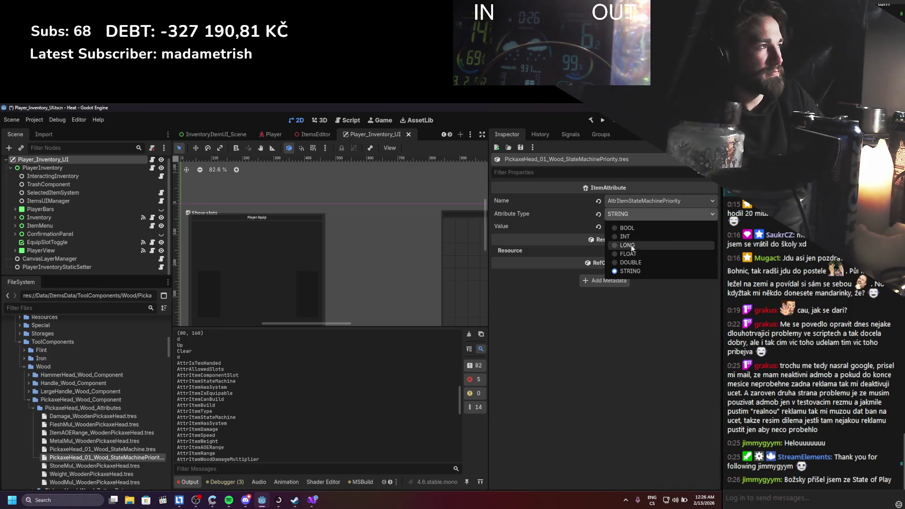
pyautogui.click(631, 237)
pyautogui.click(632, 227)
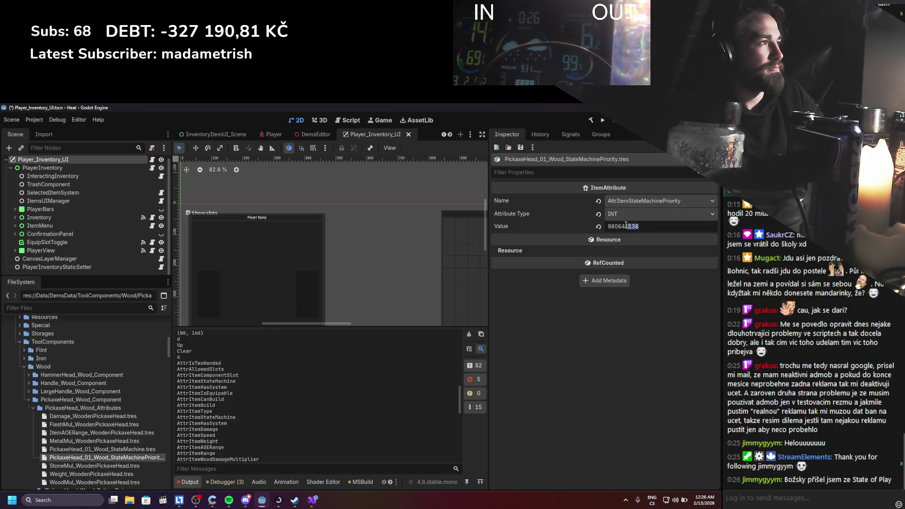
pyautogui.write('1')
pyautogui.hotkey('ctrl', 's')
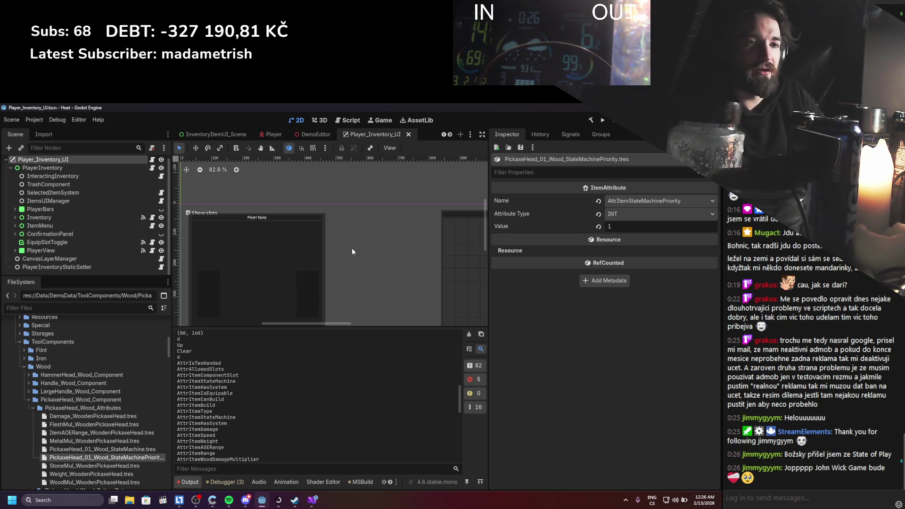
# Collapse the Wood folders and inspect Axe_01_Iron_StateMachine.tres under the Iron components.
pyautogui.click(31, 408)
pyautogui.click(29, 400)
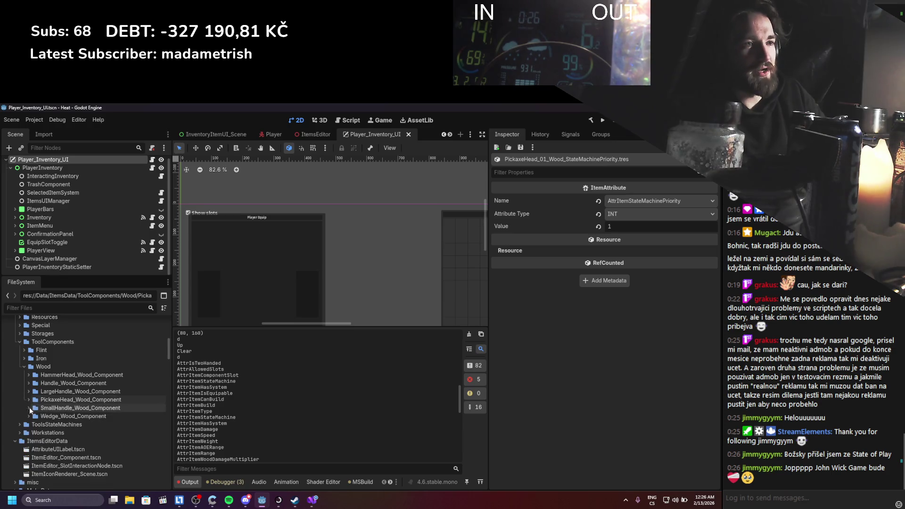
pyautogui.click(38, 409)
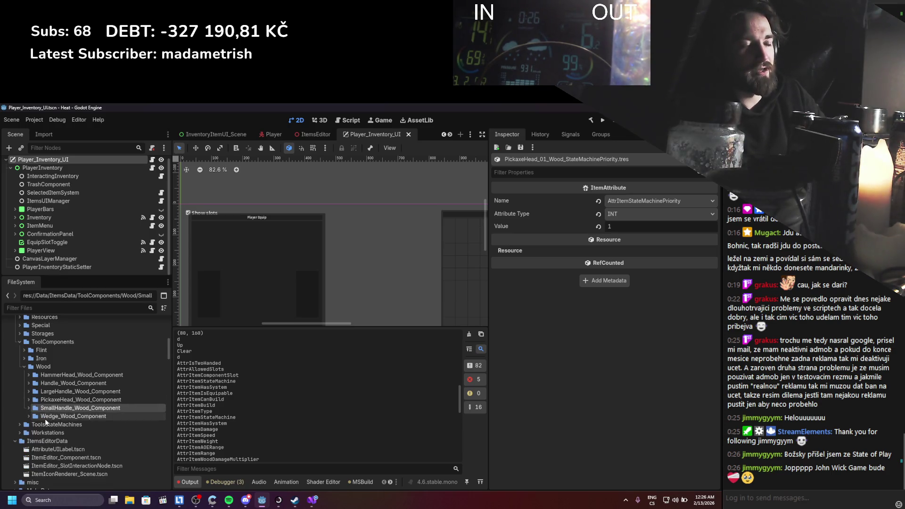
pyautogui.click(42, 417)
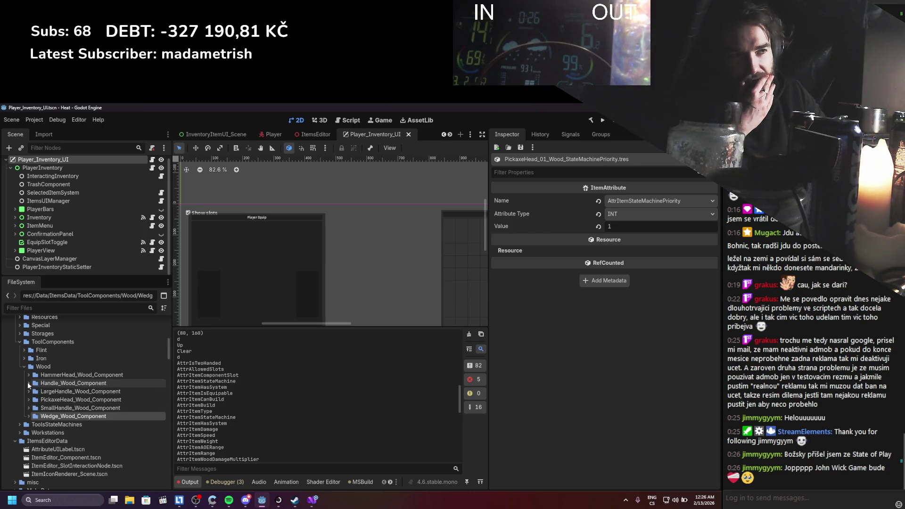
pyautogui.click(21, 367)
pyautogui.click(23, 359)
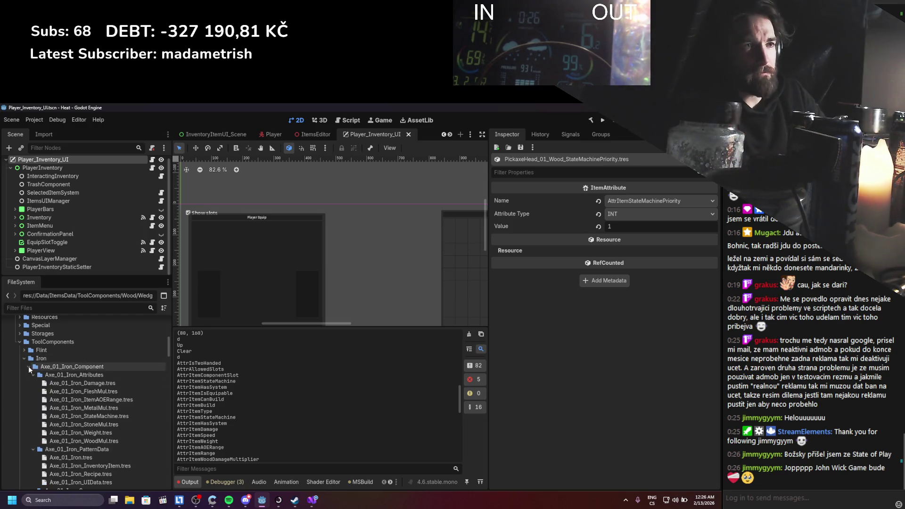
pyautogui.click(79, 416)
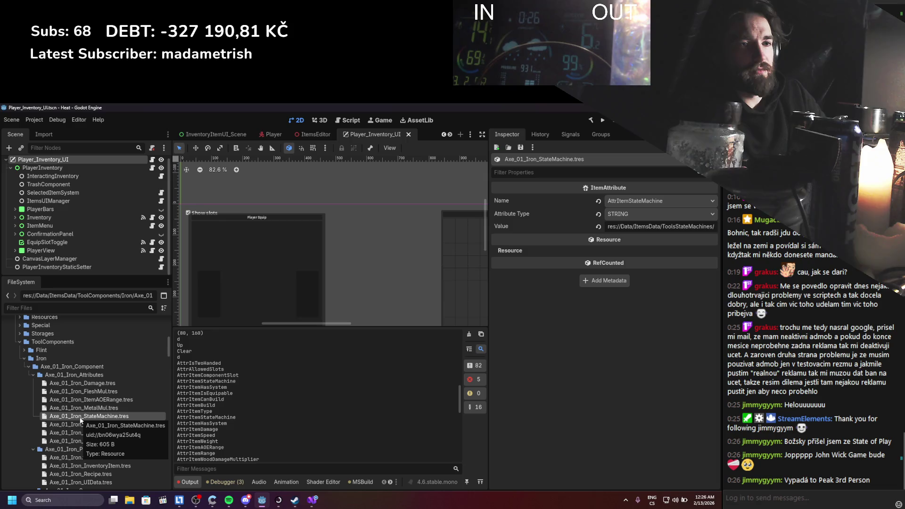
# Duplicate Axe_01_Iron_StateMachine.tres as Axe_01_Iron_StateMachinePriority.tres.
pyautogui.hotkey('ctrl', 'd')
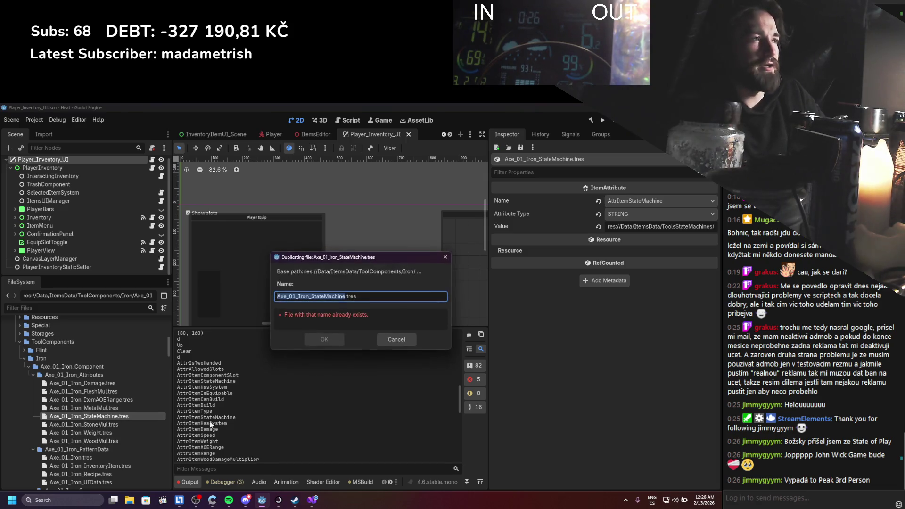
pyautogui.click(344, 296)
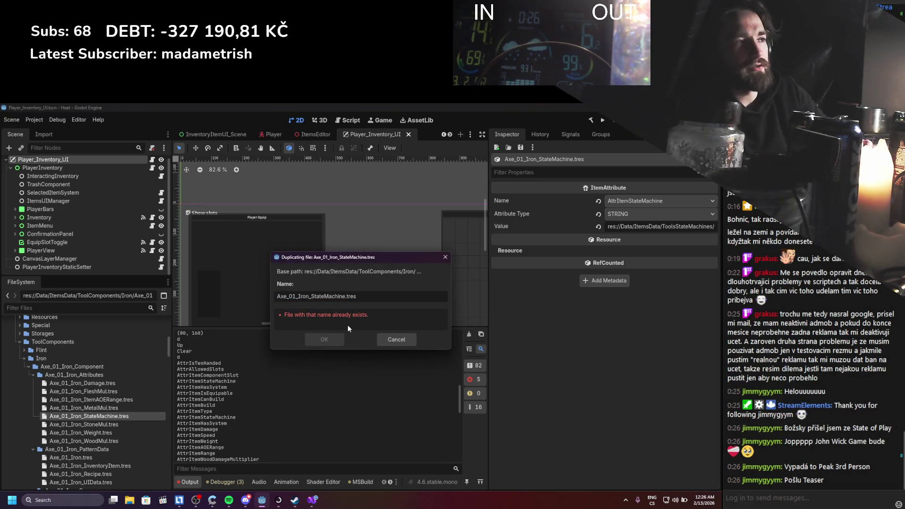
pyautogui.write('Priority')
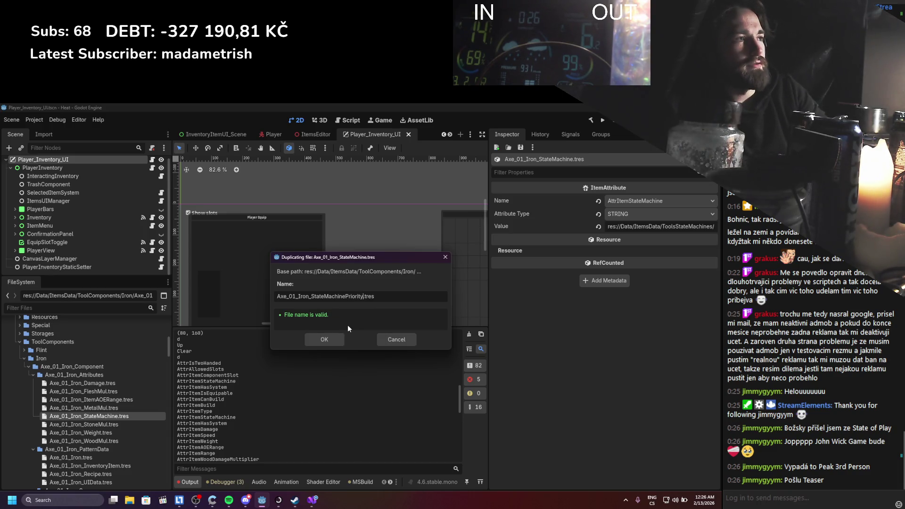
pyautogui.press('Return')
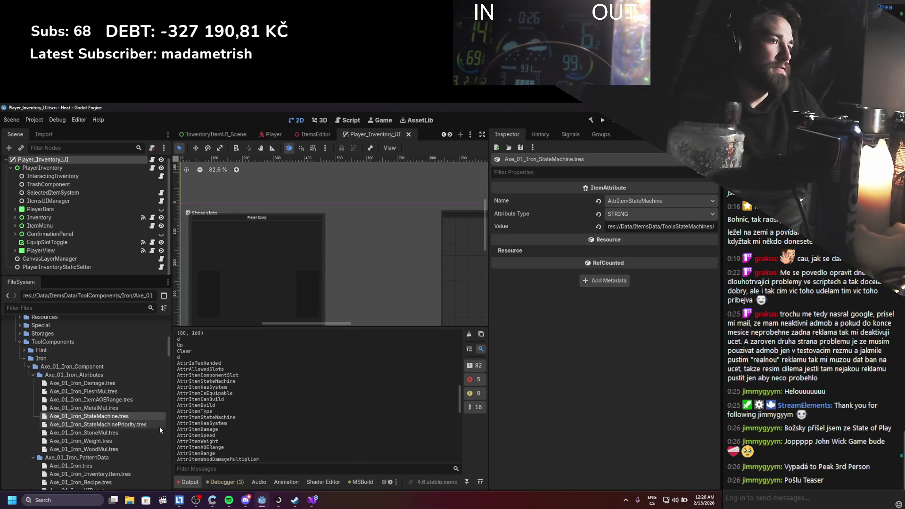
# Name the axe copy AttrItemStateMachinePriority with INT value 1 and save it.
pyautogui.click(152, 426)
pyautogui.click(656, 200)
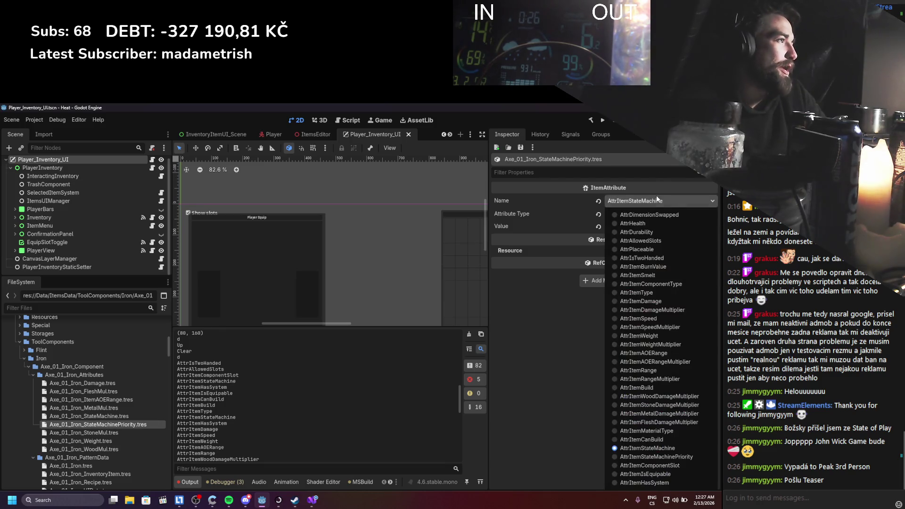
pyautogui.click(634, 457)
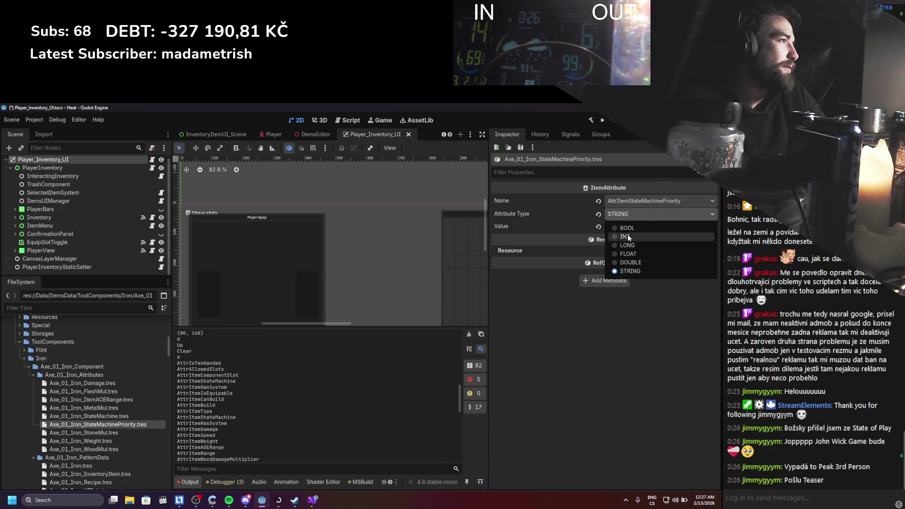
pyautogui.doubleClick(639, 226)
pyautogui.write('1138')
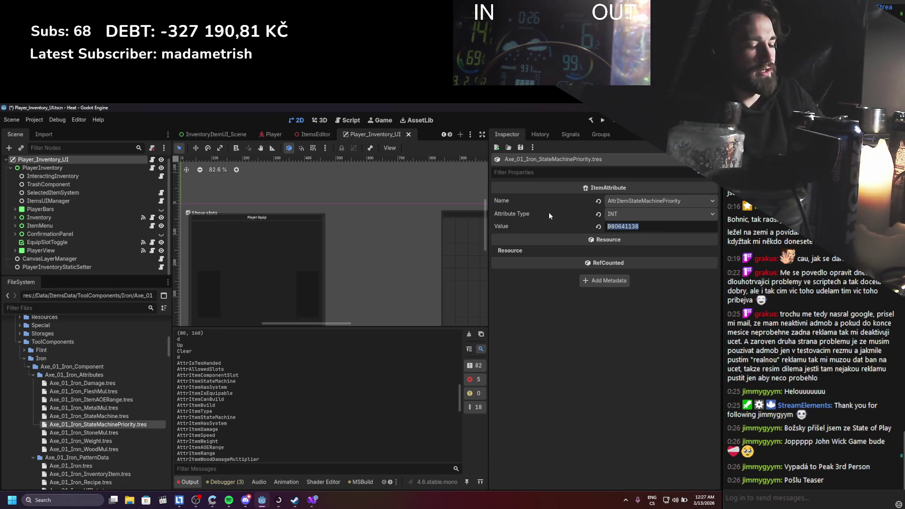
pyautogui.press('Return')
pyautogui.hotkey('ctrl', 's')
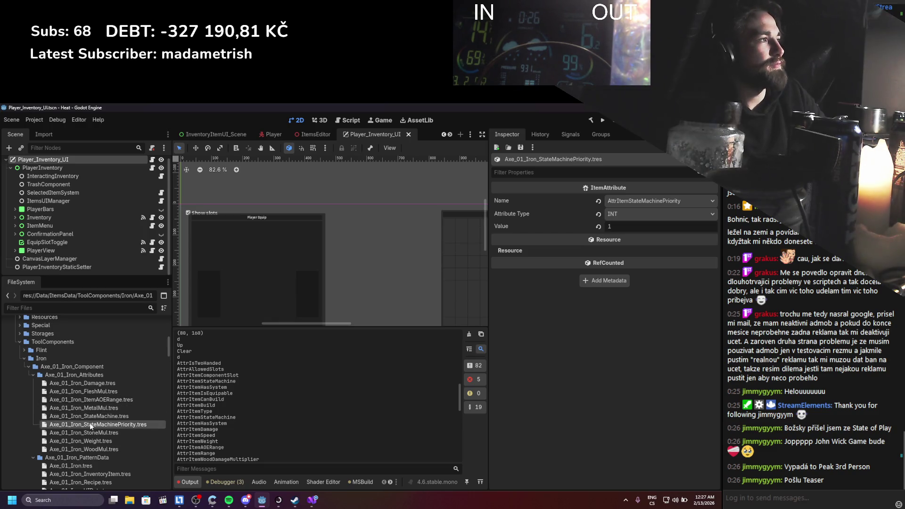
pyautogui.click(33, 375)
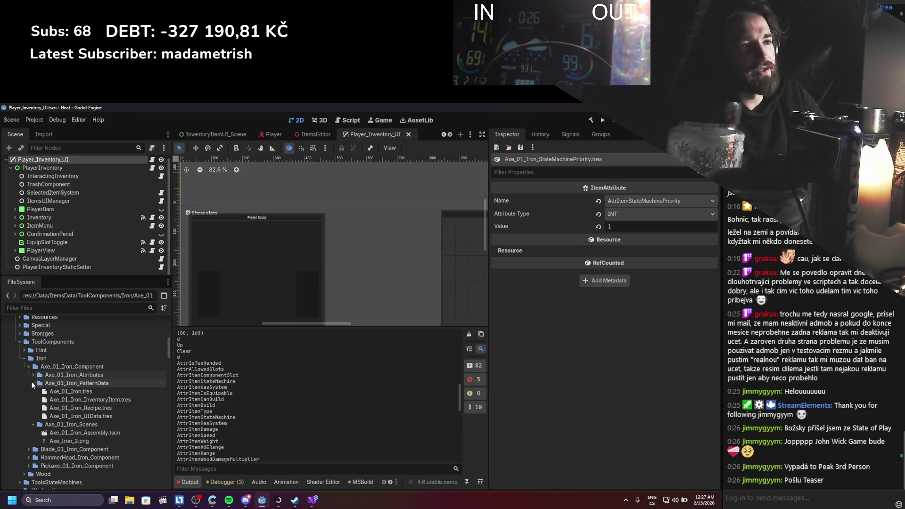
# Add Axe_01_Iron_StateMachinePriority.tres to Axe_01_Iron.tres's Attributes array as element 10.
pyautogui.click(54, 391)
pyautogui.click(33, 375)
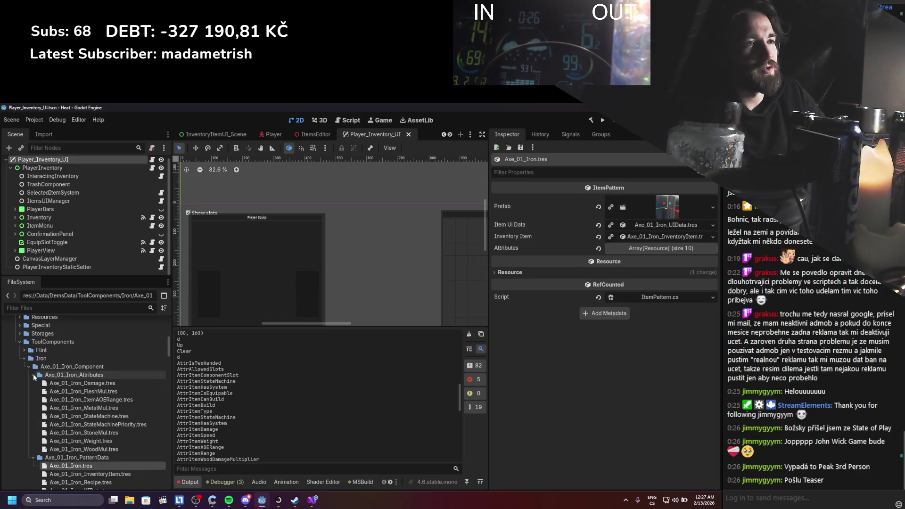
pyautogui.click(608, 248)
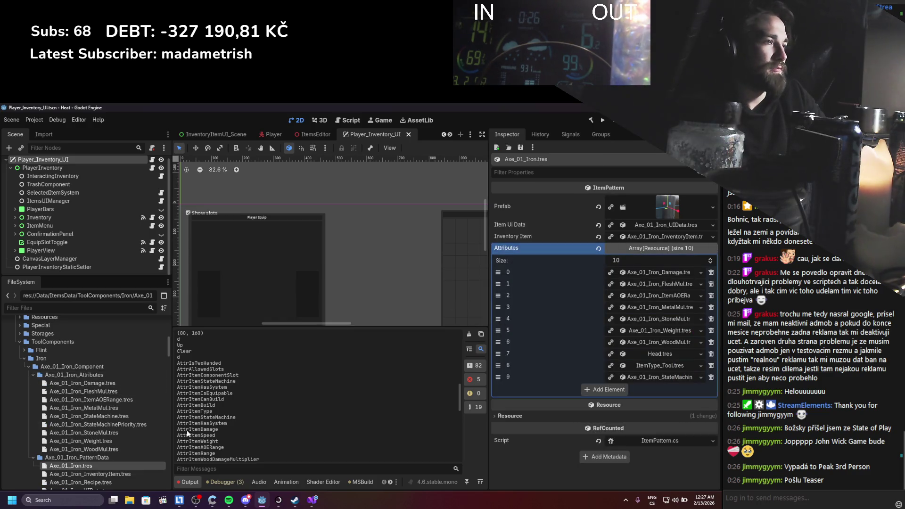
pyautogui.moveTo(94, 424)
pyautogui.mouseDown()
pyautogui.moveTo(574, 369)
pyautogui.moveTo(646, 254)
pyautogui.mouseUp()
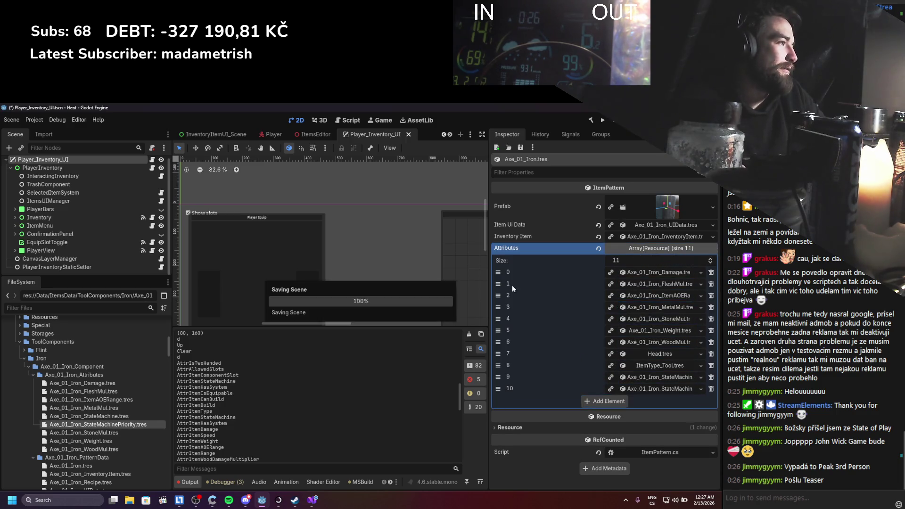
pyautogui.click(122, 426)
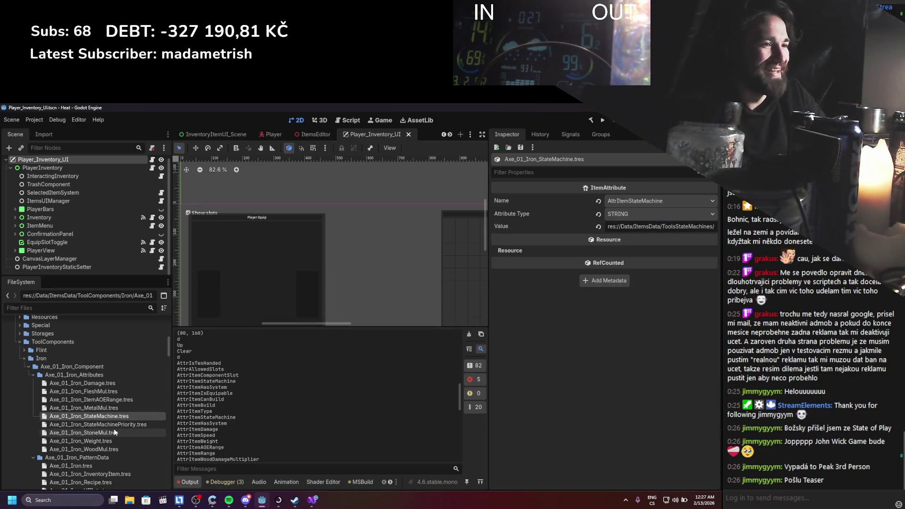
# Collapse the axe folders and open Blade_01_Iron_StateMachine.tres in Blade_01_Iron_Attributes.
pyautogui.click(33, 375)
pyautogui.click(33, 382)
pyautogui.click(29, 367)
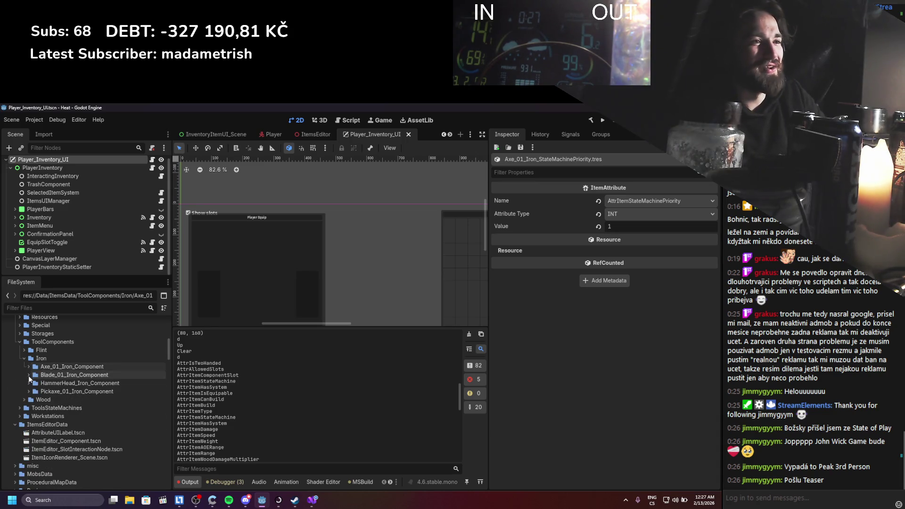
pyautogui.click(29, 375)
pyautogui.click(33, 383)
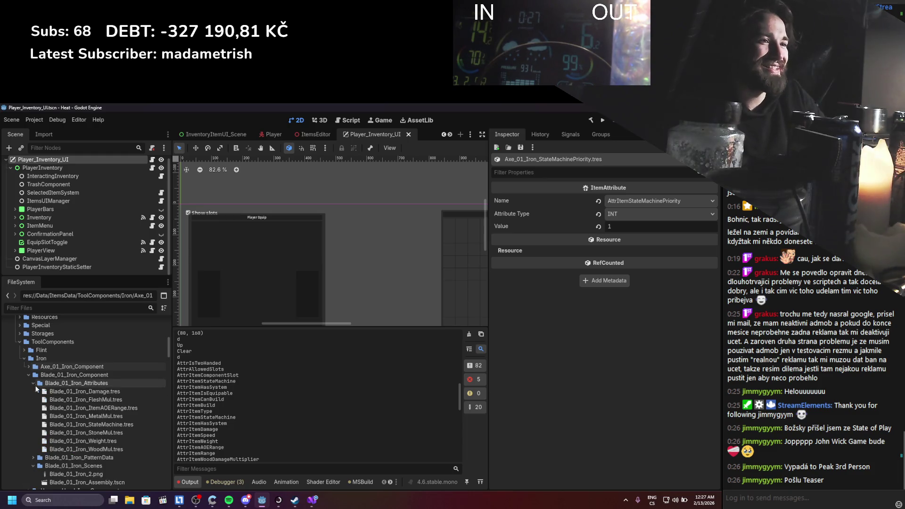
pyautogui.click(81, 425)
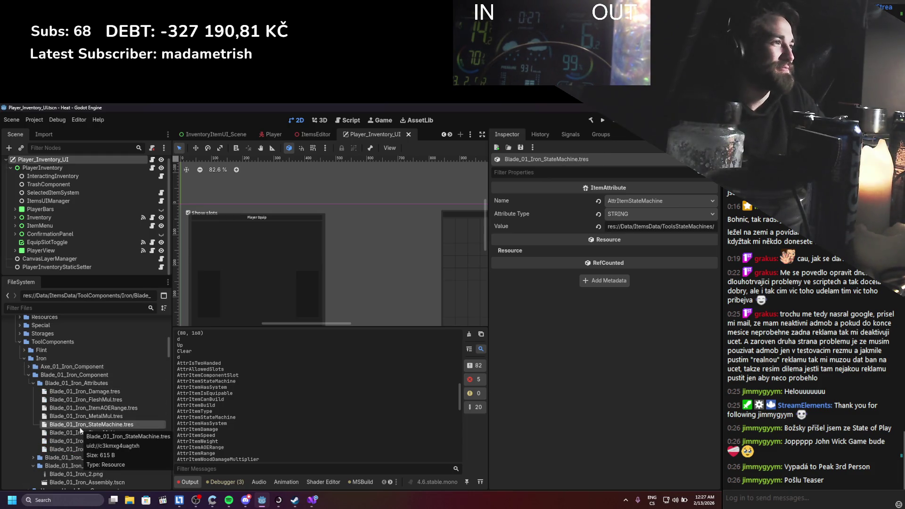
# Duplicate it as Blade_01_Iron_StateMachinePriority.tres.
pyautogui.hotkey('ctrl', 'd')
pyautogui.click(350, 296)
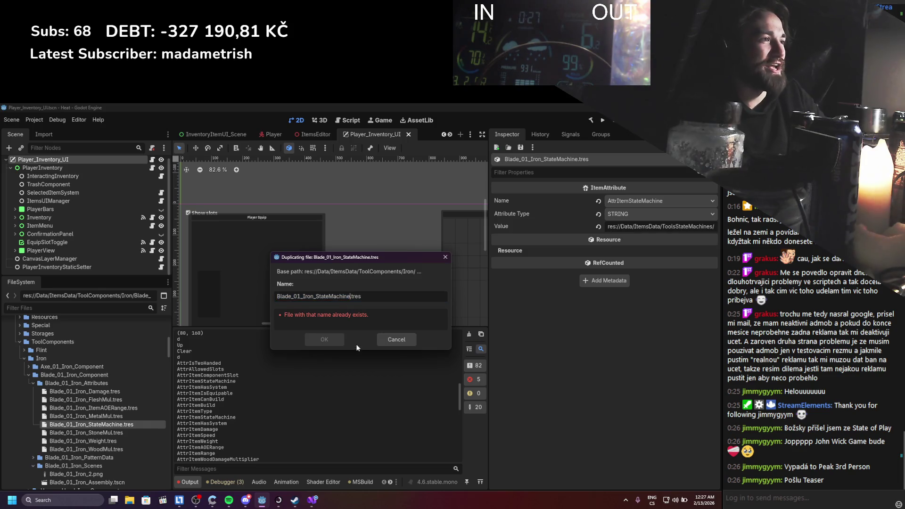
pyautogui.write('Prior')
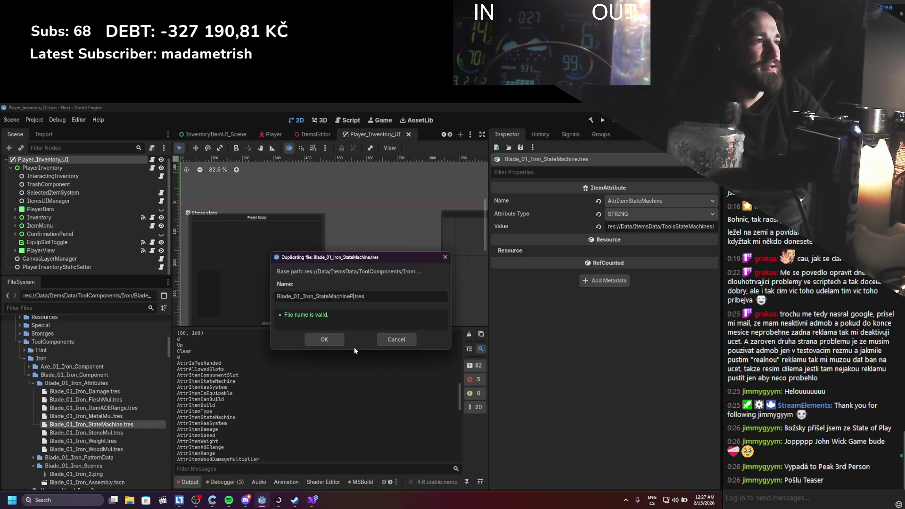
pyautogui.write('i')
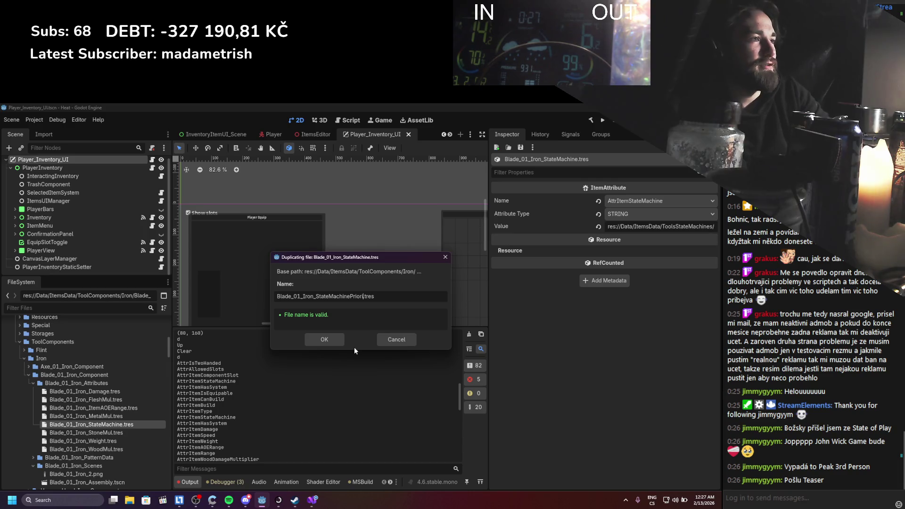
pyautogui.write('ty')
pyautogui.press('Return')
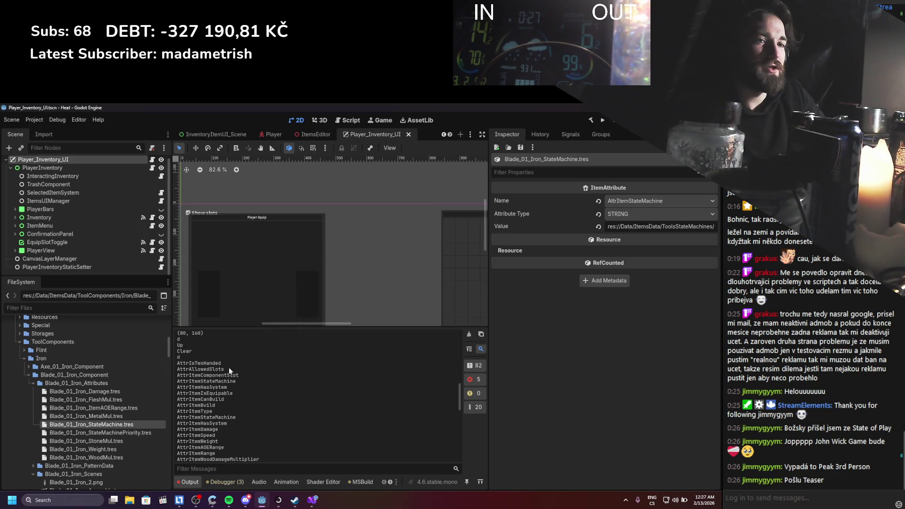
# Make the blade copy an INT AttrItemStateMachinePriority attribute with value 1 and save.
pyautogui.click(116, 433)
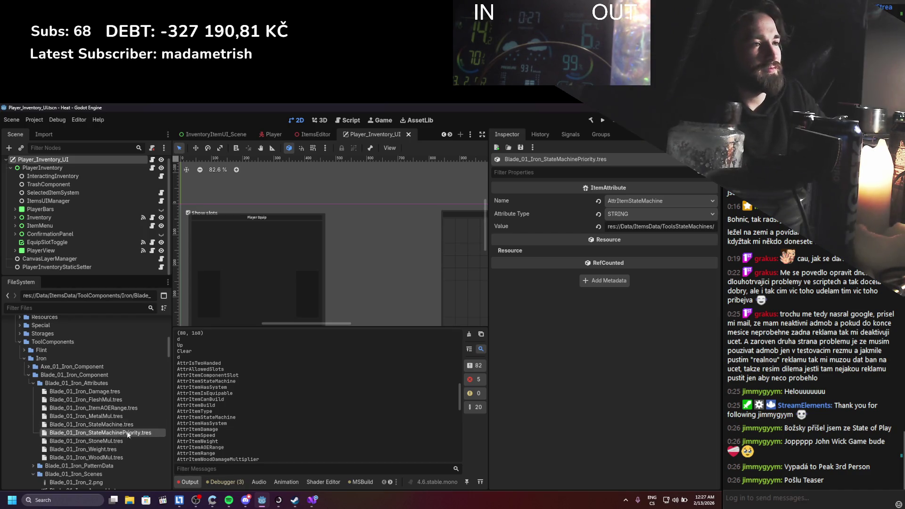
pyautogui.click(697, 200)
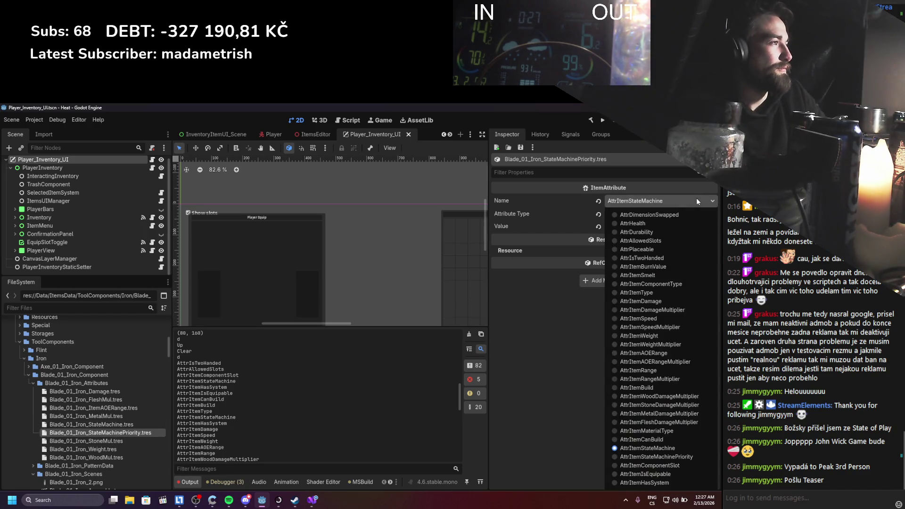
pyautogui.click(660, 457)
pyautogui.click(639, 213)
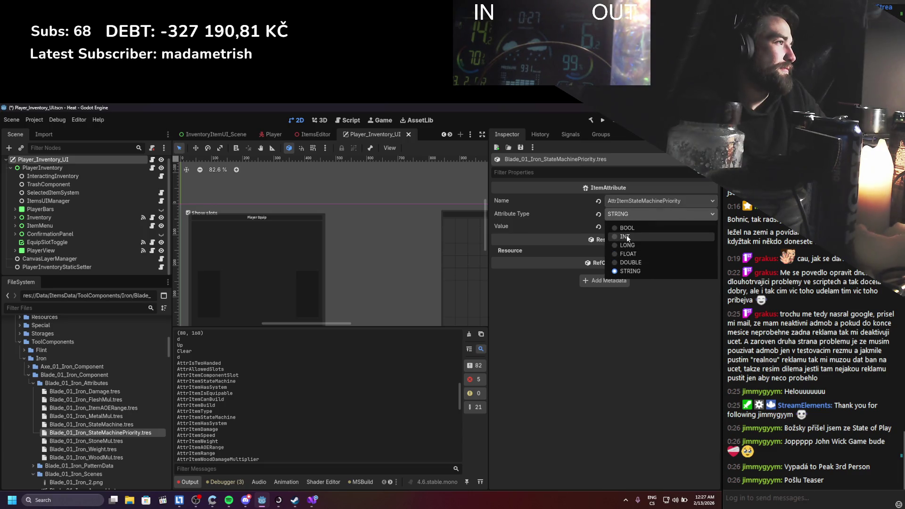
pyautogui.click(627, 237)
pyautogui.click(641, 228)
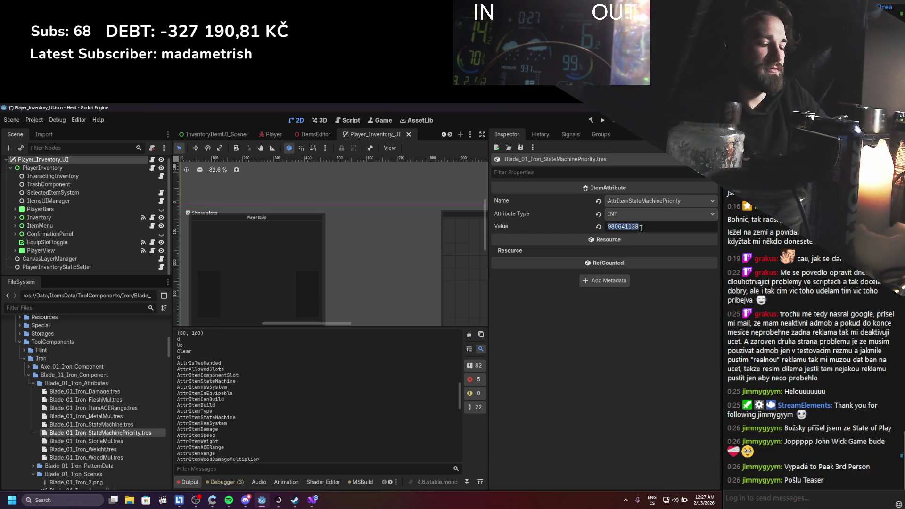
pyautogui.write('1')
pyautogui.hotkey('ctrl', 's')
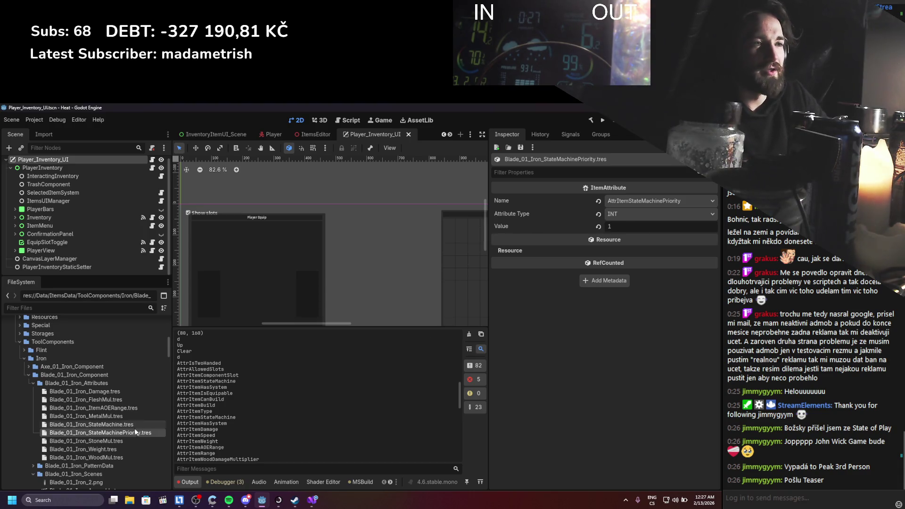
pyautogui.click(133, 431)
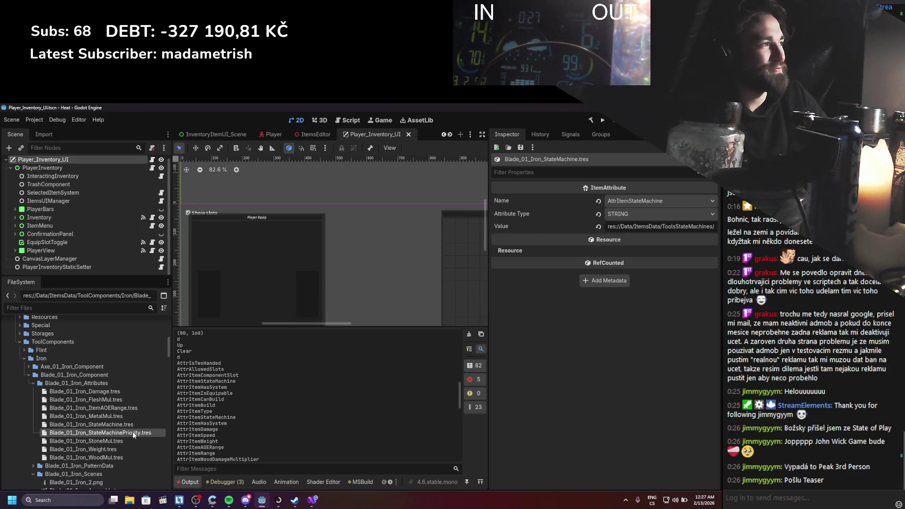
# Collapse Blade_01_Iron_Component and expand HammerHead_Iron_Component's HammerHead_Iron_Attributes folder.
pyautogui.click(28, 375)
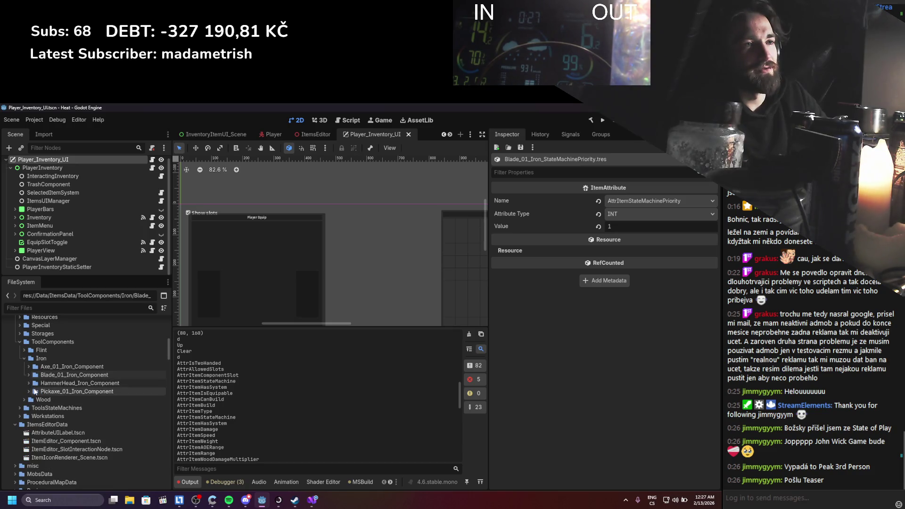
pyautogui.click(29, 383)
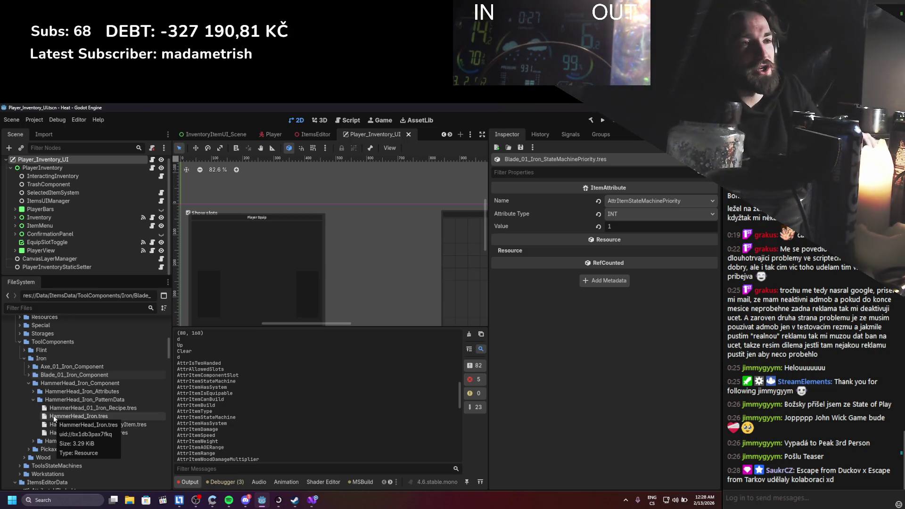
pyautogui.click(33, 392)
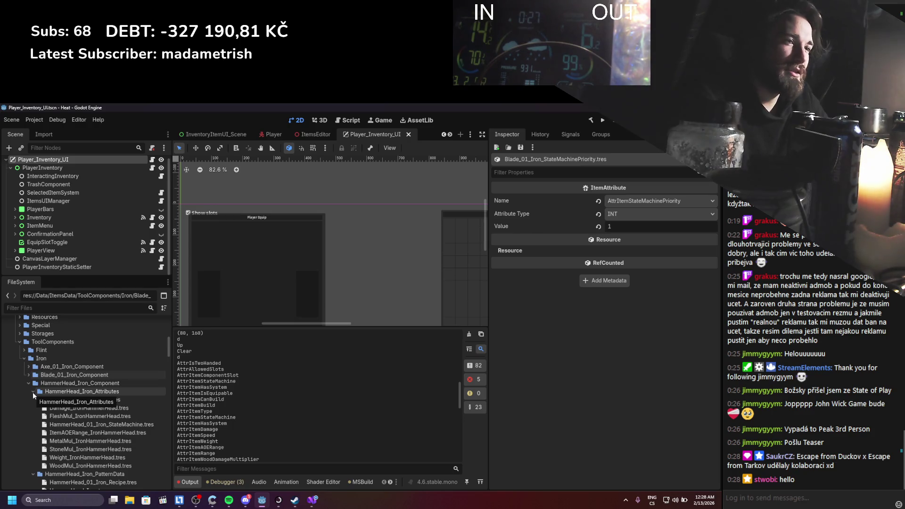
# Duplicate HammerHead_01_Iron_StateMachine.tres as HammerHead_01_Iron_StateMachinePriority.tres.
pyautogui.click(121, 424)
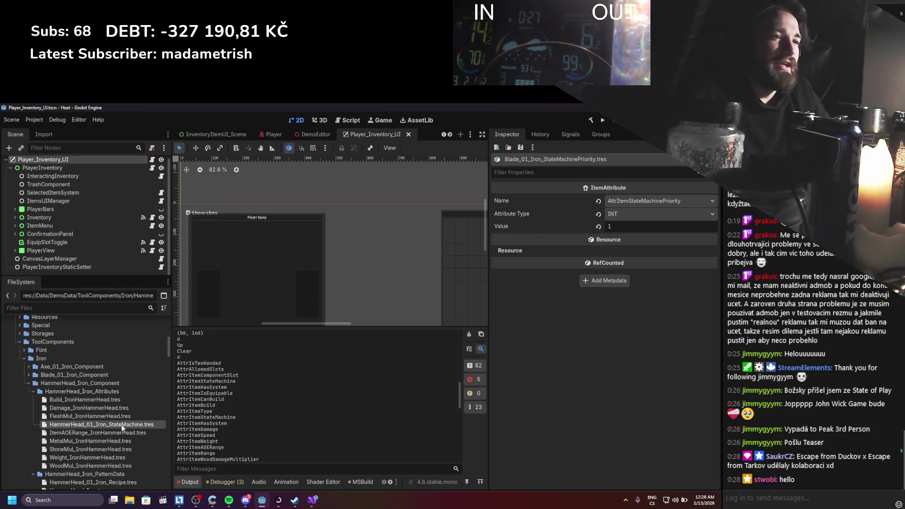
pyautogui.hotkey('ctrl', 'd')
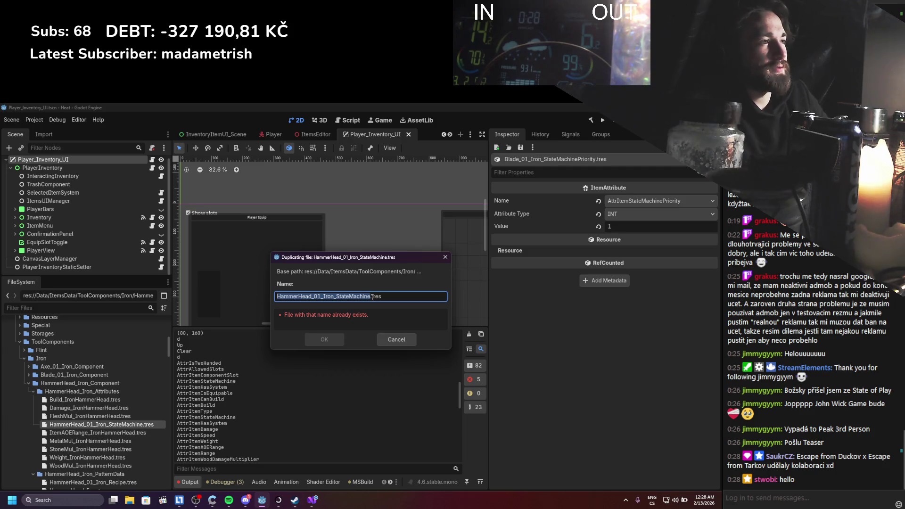
pyautogui.click(371, 297)
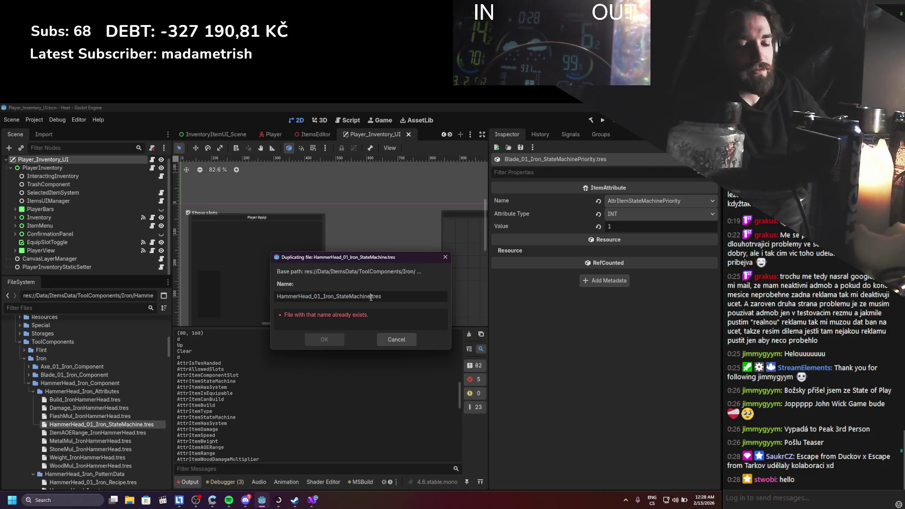
pyautogui.write('Priorit')
pyautogui.press('Return')
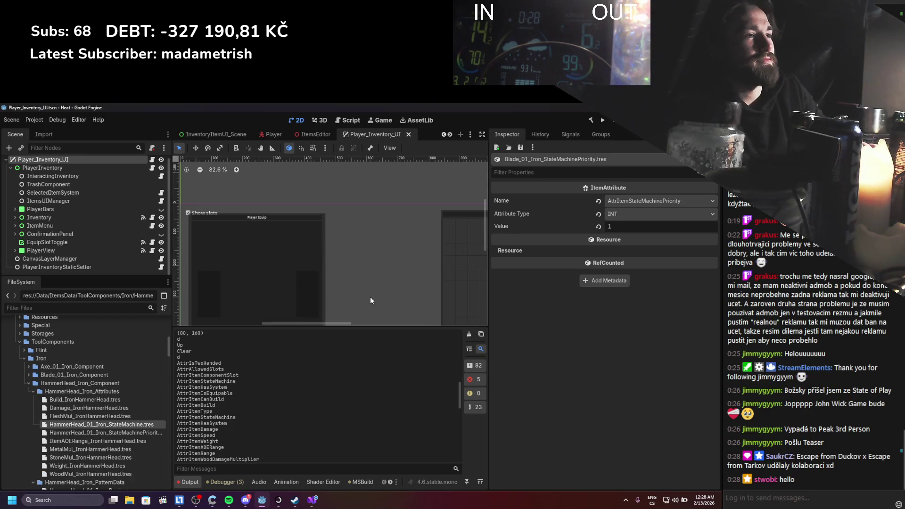
# Set the new attribute's Name to AttrItemStateMachinePriority, type INT and value 1.
pyautogui.click(154, 429)
pyautogui.click(637, 203)
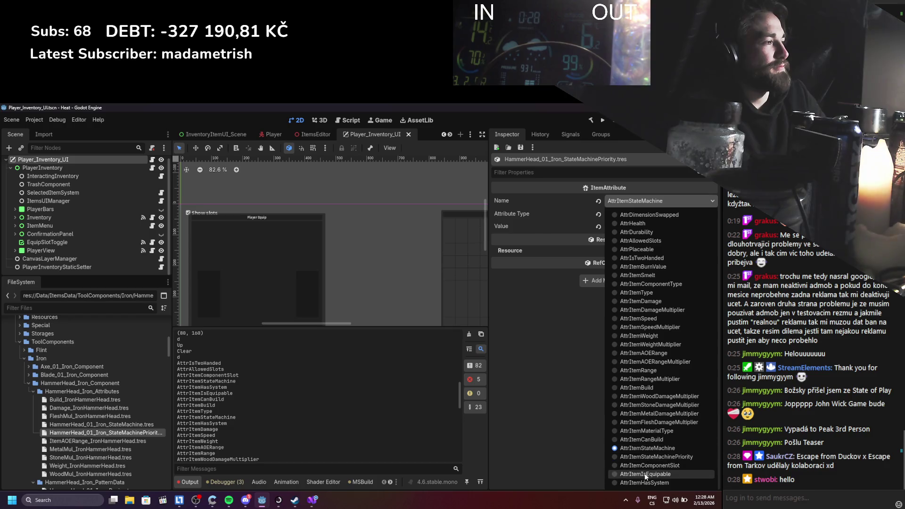
pyautogui.click(649, 457)
pyautogui.click(621, 216)
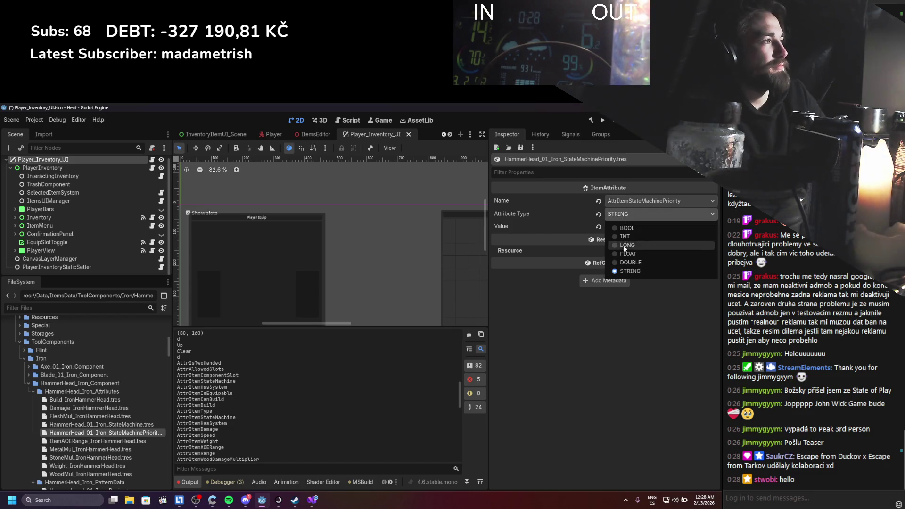
pyautogui.click(625, 237)
pyautogui.hotkey('ctrl', 's')
pyautogui.click(653, 225)
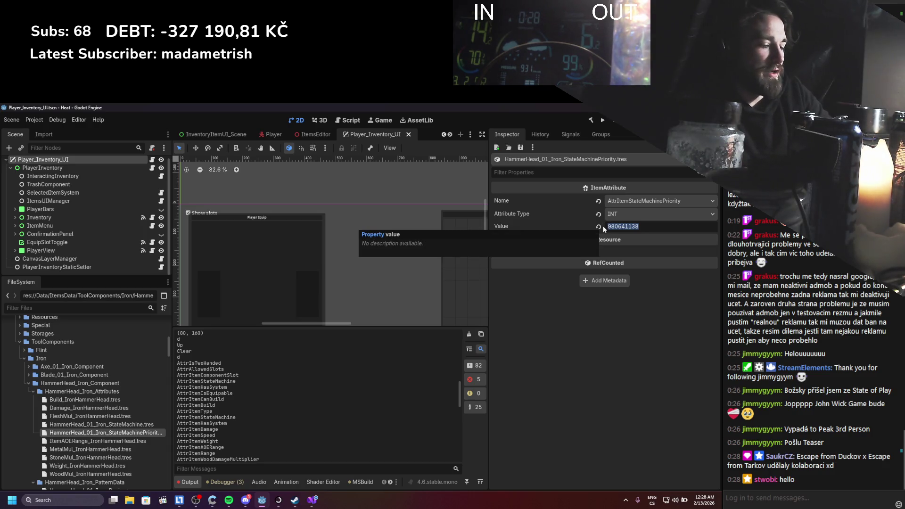
pyautogui.write('1')
pyautogui.press('Return')
# Add the hammerhead StateMachinePriority attribute to HammerHead_Iron.tres's Attributes array as element 11.
pyautogui.scroll(-4, 67, 386)
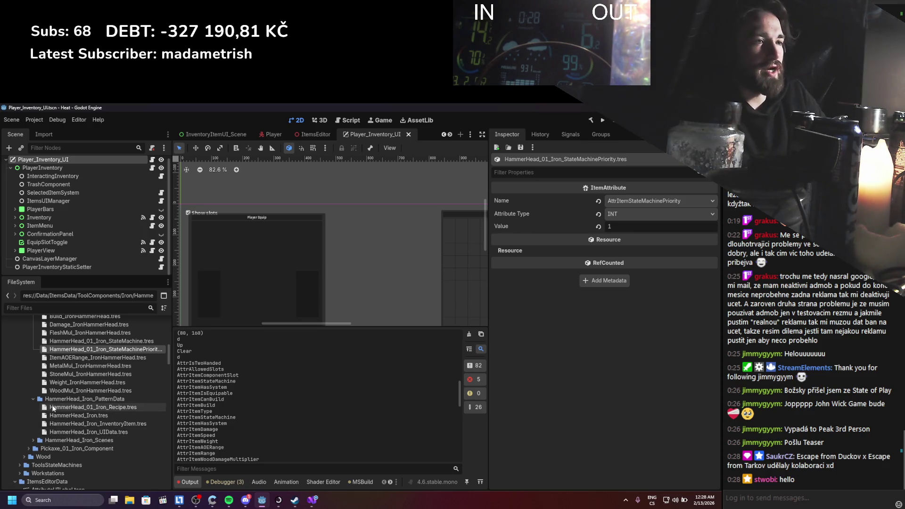
pyautogui.click(55, 407)
pyautogui.click(58, 416)
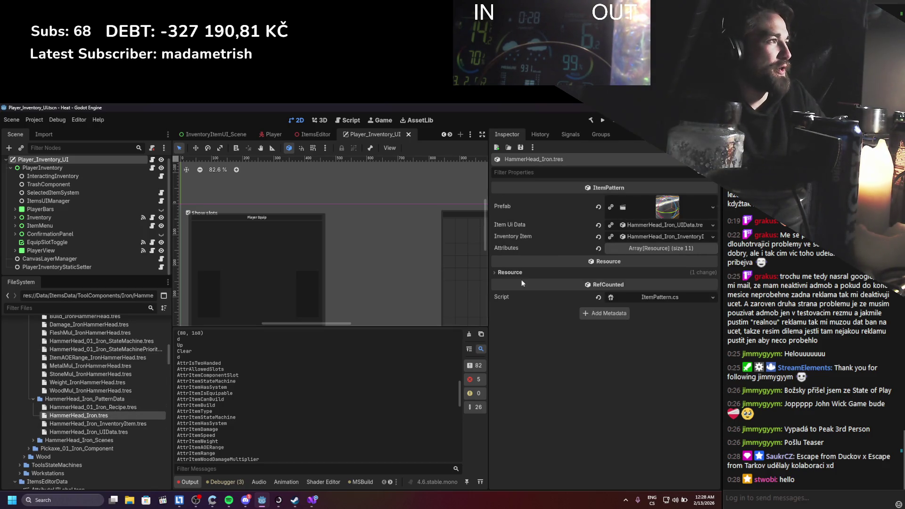
pyautogui.click(649, 252)
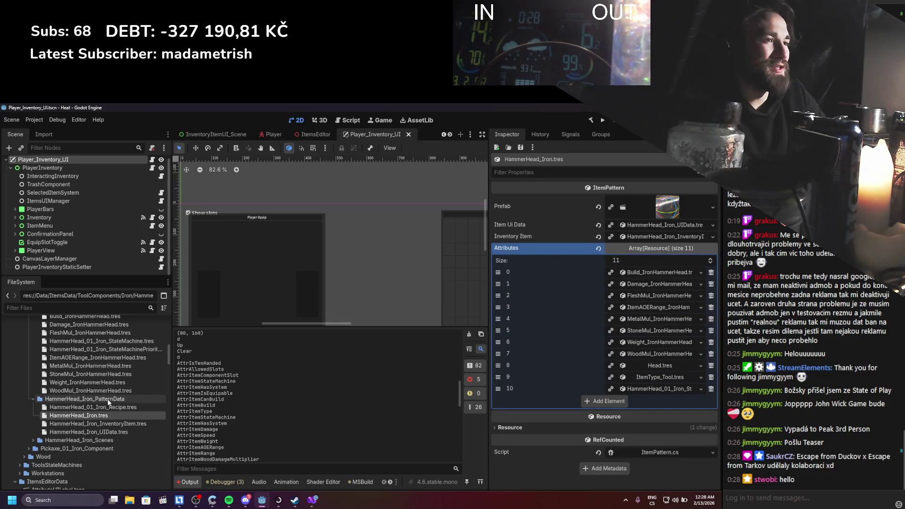
pyautogui.scroll(3, 105, 400)
pyautogui.moveTo(106, 411)
pyautogui.mouseDown()
pyautogui.moveTo(116, 426)
pyautogui.moveTo(126, 411)
pyautogui.moveTo(602, 298)
pyautogui.moveTo(642, 251)
pyautogui.mouseUp()
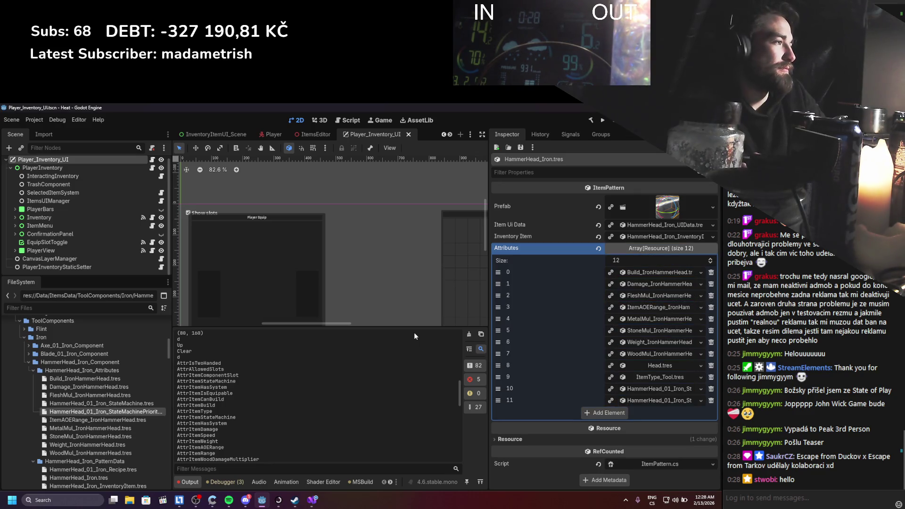
pyautogui.click(31, 372)
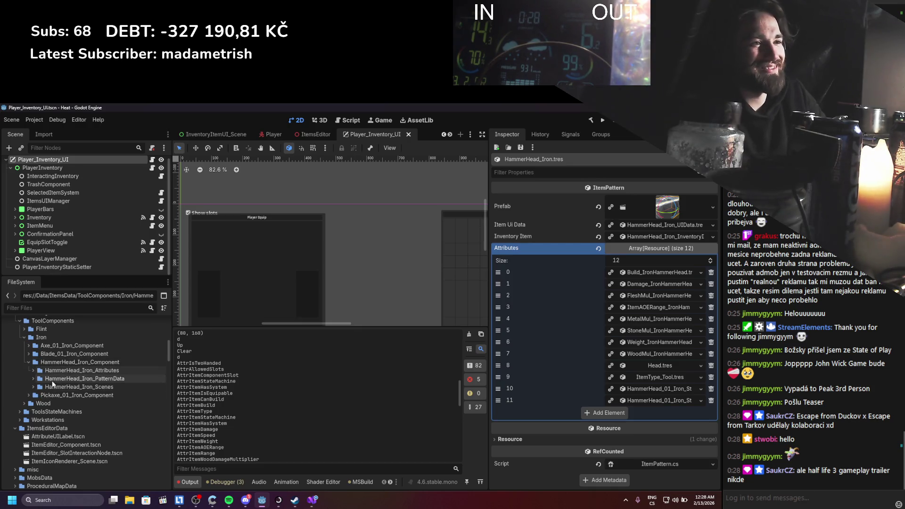
# Open the pickaxe attributes folder and duplicate PickAxe_01_Iron_StateMachine.tres as a StateMachinePriority file.
pyautogui.click(28, 363)
pyautogui.click(28, 370)
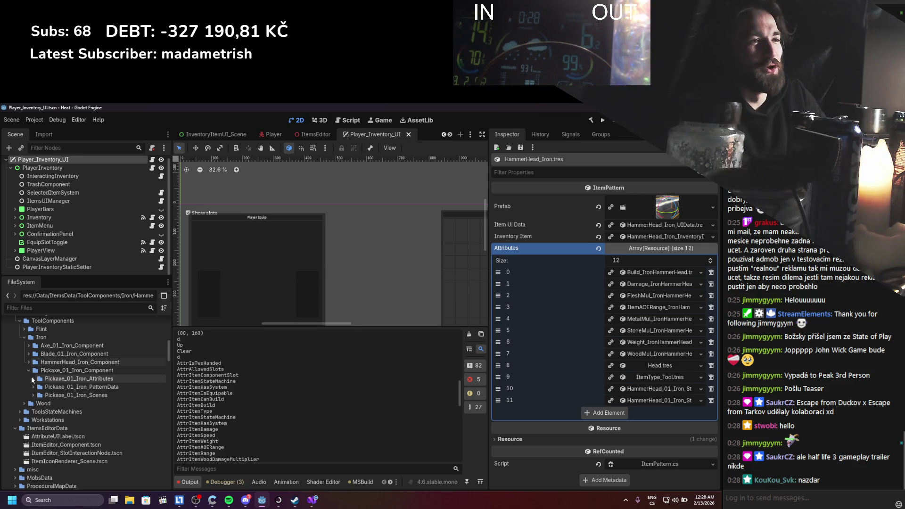
pyautogui.click(32, 378)
pyautogui.click(81, 419)
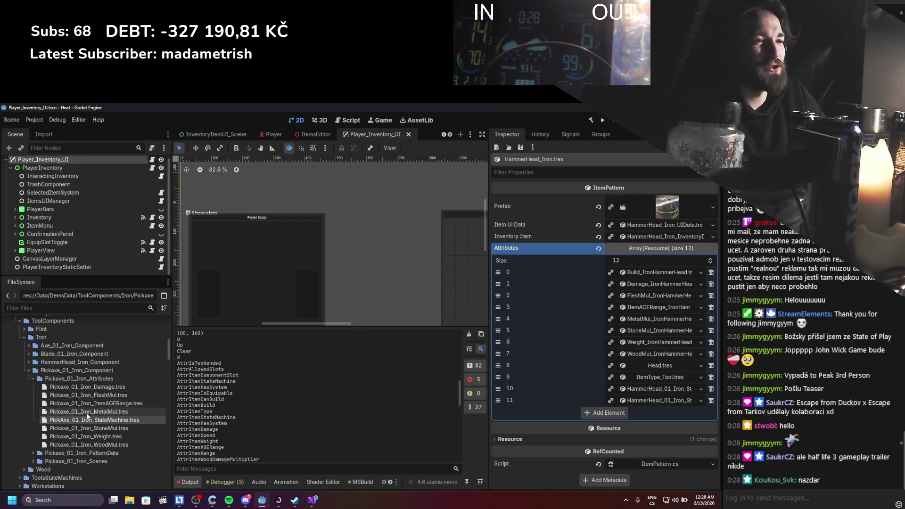
pyautogui.hotkey('ctrl', 'd')
pyautogui.write('Pickaxe_01_Iron_StateMachine')
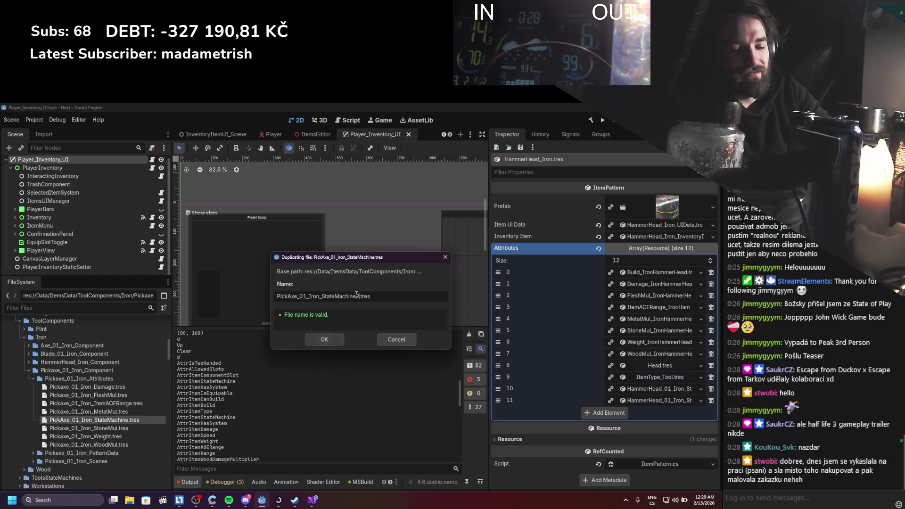
pyautogui.write('ority')
pyautogui.press('Return')
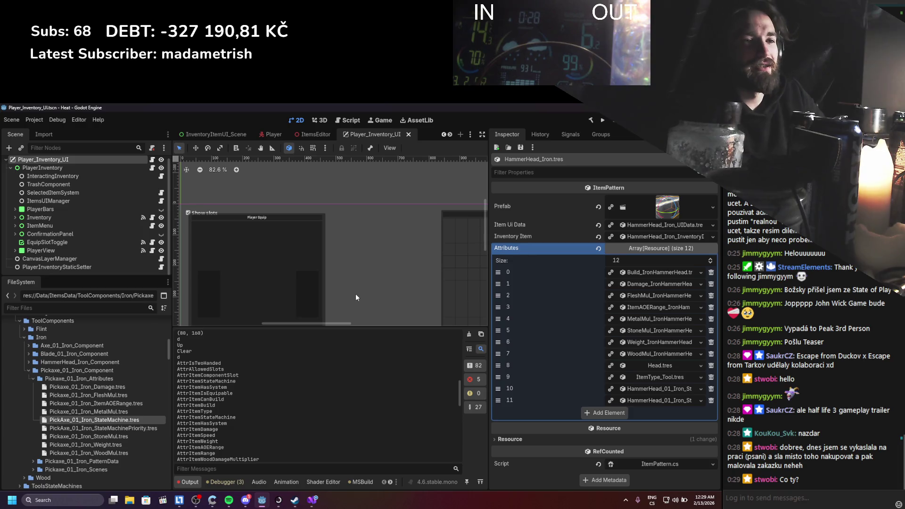
# Set the pickaxe priority attribute to AttrItemStateMachinePriority, type INT, value 1, and save.
pyautogui.click(124, 428)
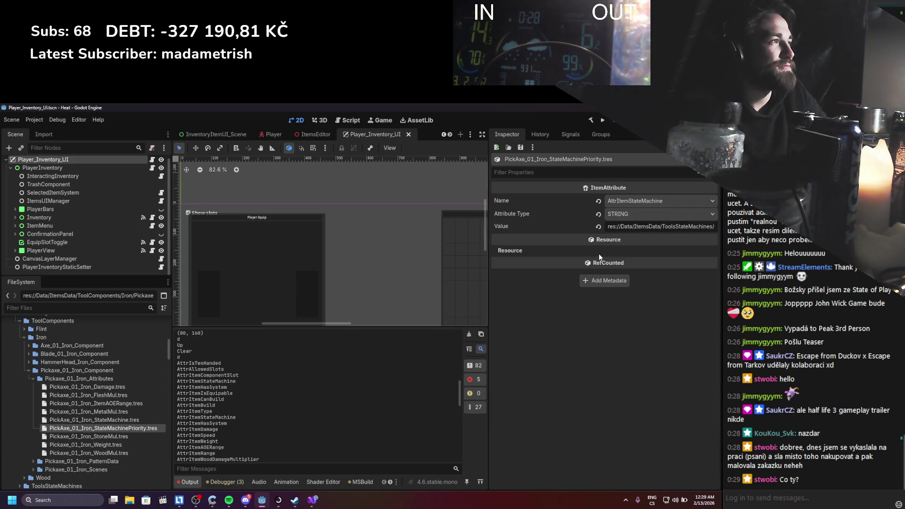
pyautogui.click(634, 217)
pyautogui.click(640, 204)
pyautogui.click(640, 205)
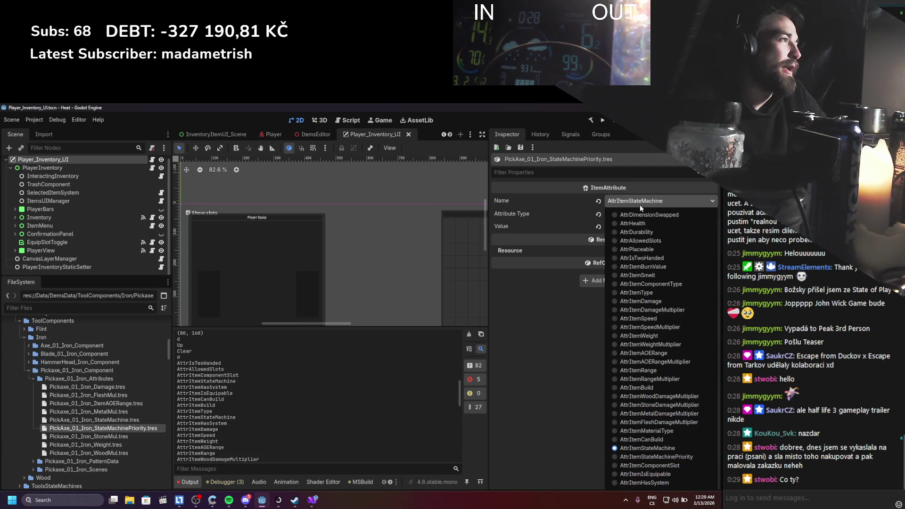
pyautogui.click(665, 454)
pyautogui.click(630, 212)
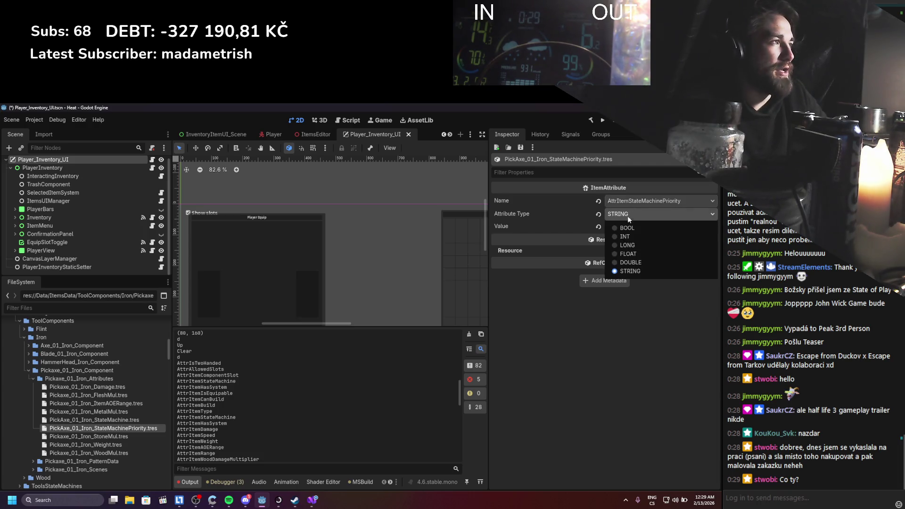
pyautogui.click(623, 234)
pyautogui.click(647, 227)
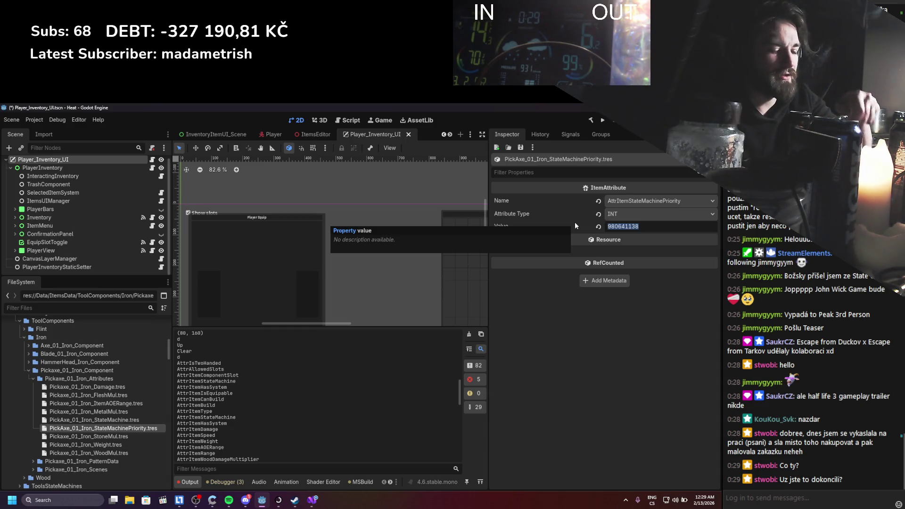
pyautogui.write('1')
pyautogui.press('Return')
pyautogui.hotkey('ctrl', 's')
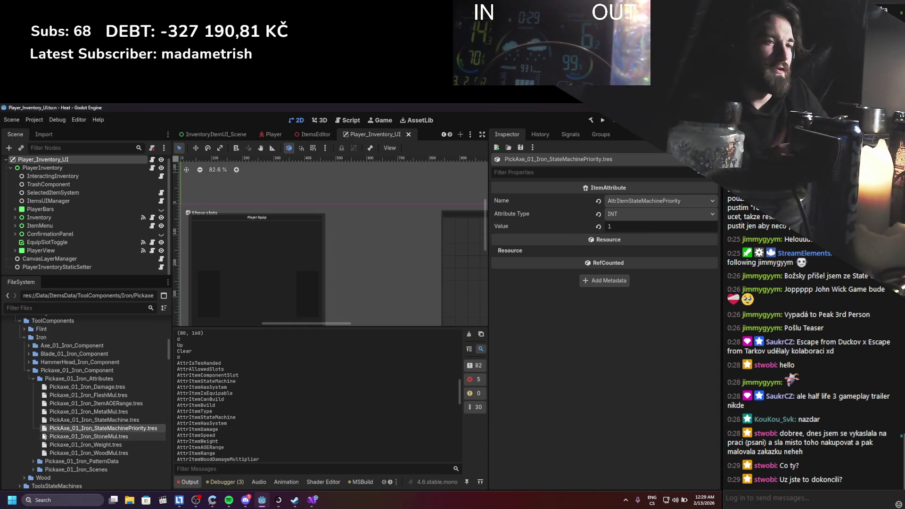
pyautogui.click(33, 460)
pyautogui.scroll(-2, 37, 460)
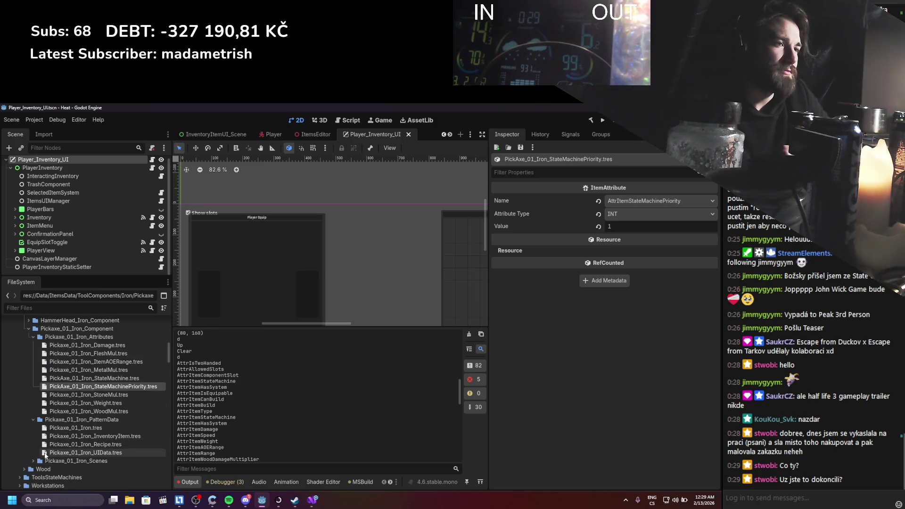
# Add PickAxe_01_Iron_StateMachinePriority.tres as element 10 of Pickaxe_01_Iron.tres's Attributes and save.
pyautogui.click(61, 427)
pyautogui.click(630, 247)
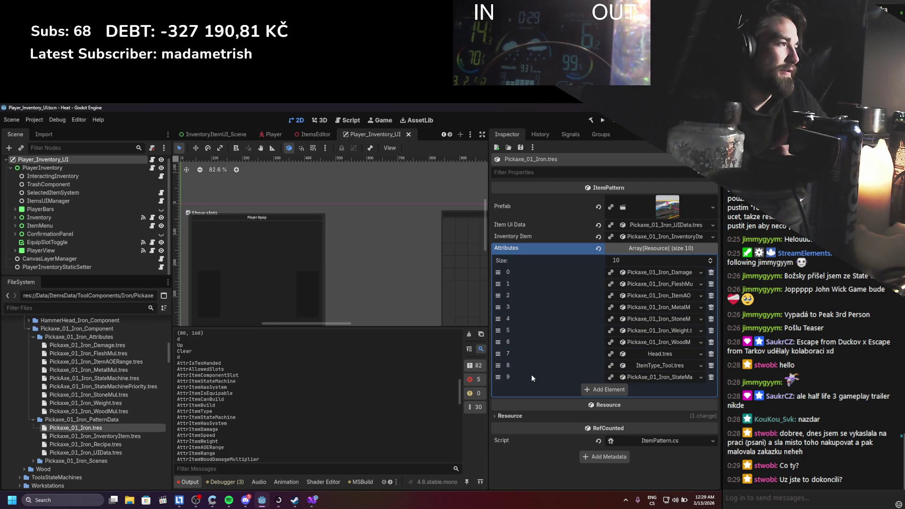
pyautogui.click(607, 392)
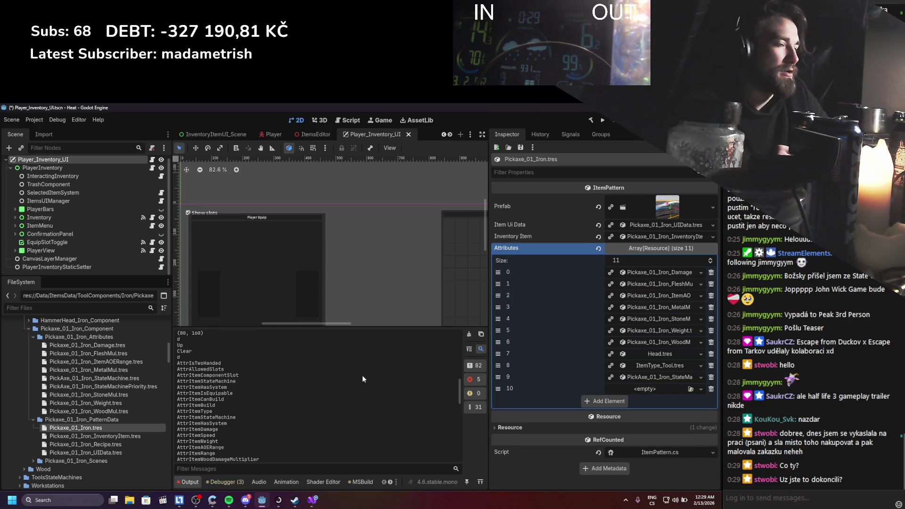
pyautogui.moveTo(104, 387)
pyautogui.mouseDown()
pyautogui.moveTo(693, 400)
pyautogui.moveTo(661, 391)
pyautogui.mouseUp()
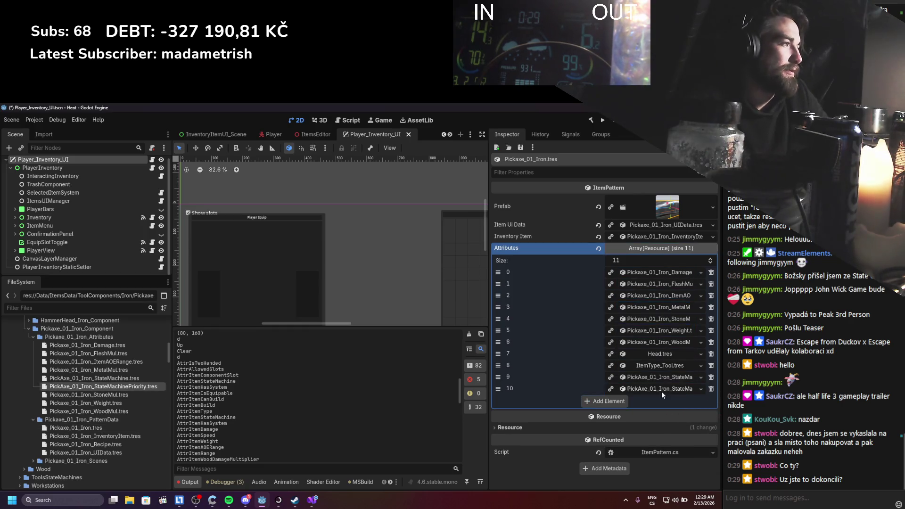
pyautogui.hotkey('ctrl', 's')
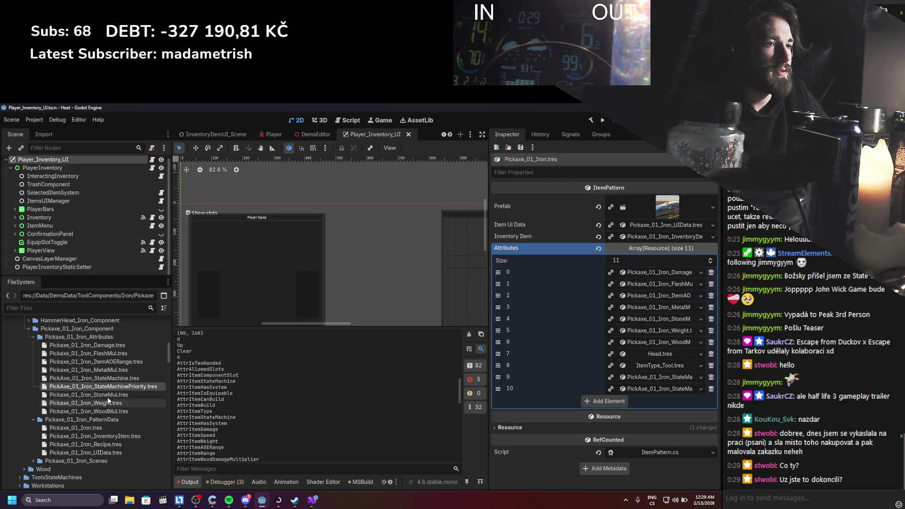
pyautogui.click(108, 387)
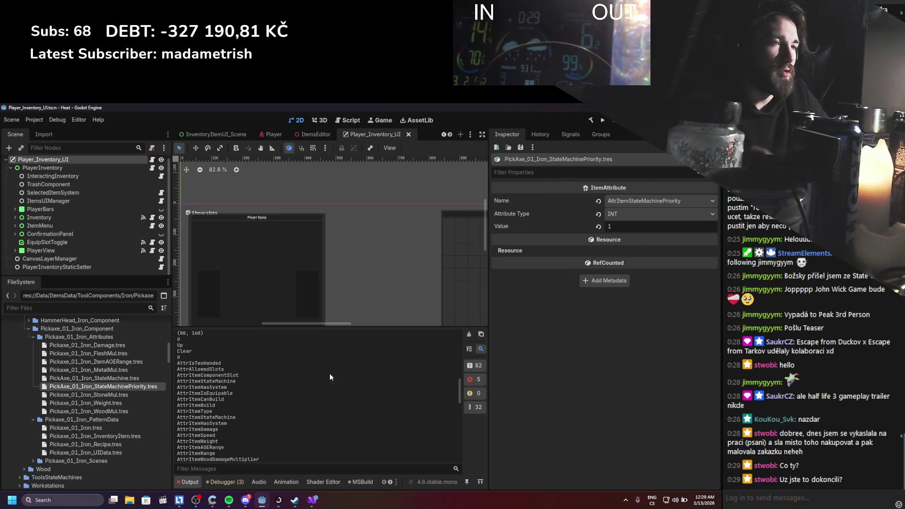
pyautogui.scroll(2, 30, 376)
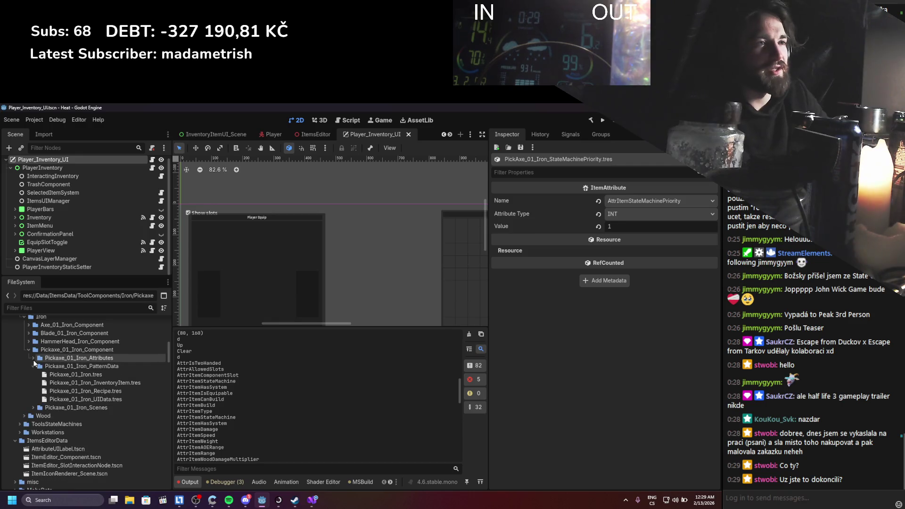
# Collapse the pickaxe component and Iron folders, then save the scene.
pyautogui.click(29, 349)
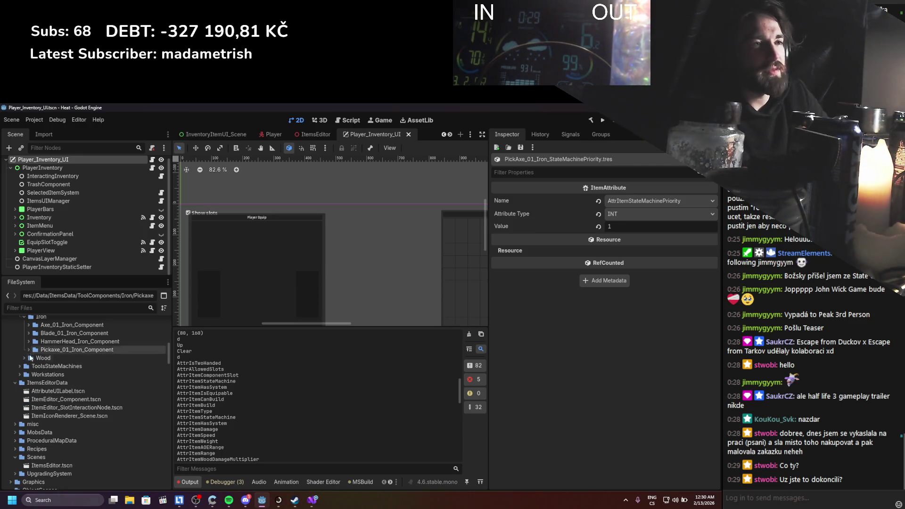
pyautogui.scroll(2, 32, 379)
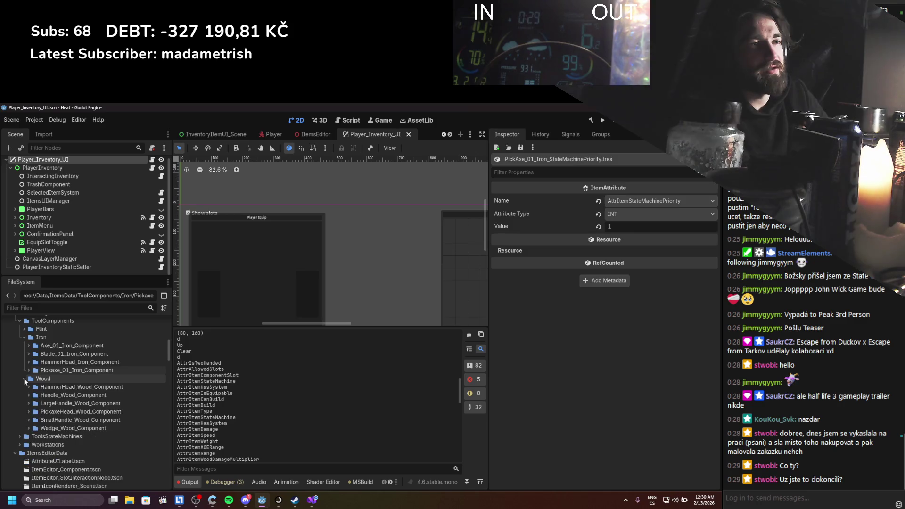
pyautogui.scroll(2, 29, 382)
pyautogui.scroll(2, 29, 383)
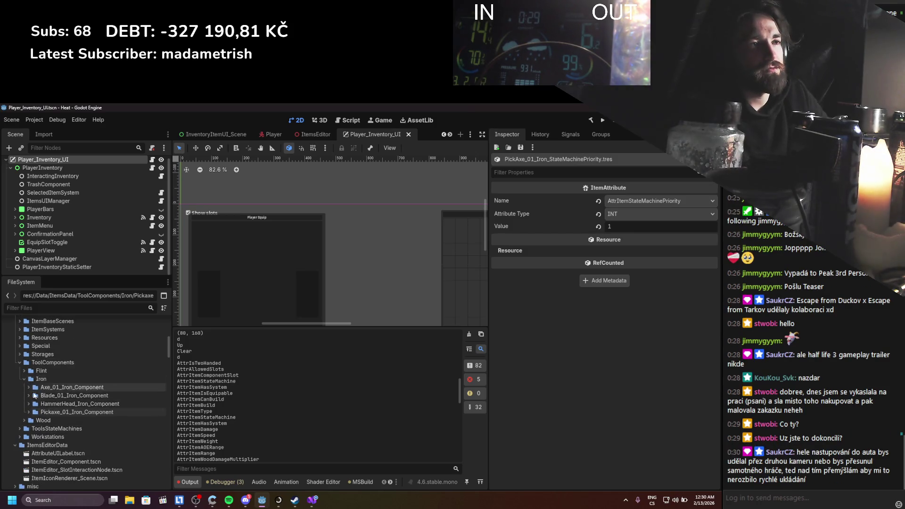
pyautogui.click(24, 380)
pyautogui.hotkey('ctrl', 's')
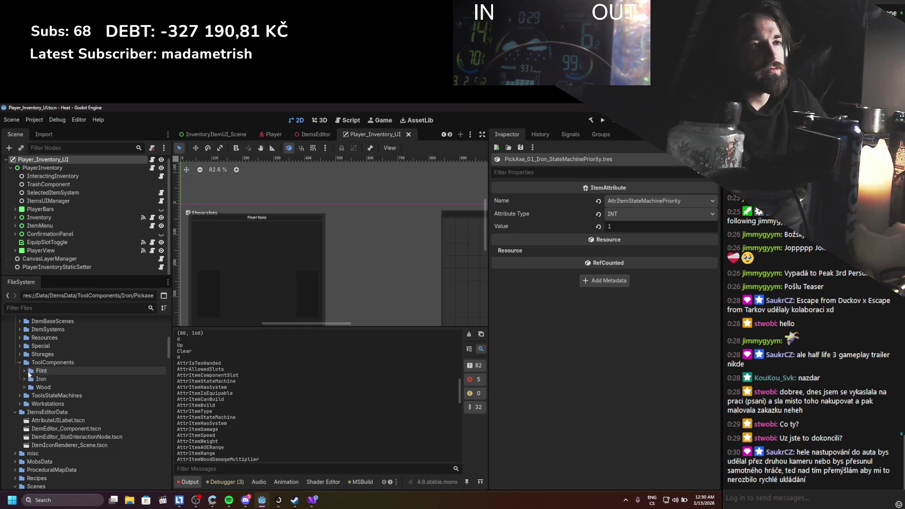
# Expand Flint's Axe_01_Flint_Component and its Axe_01_Flint_PatternData folder.
pyautogui.click(24, 371)
pyautogui.click(28, 378)
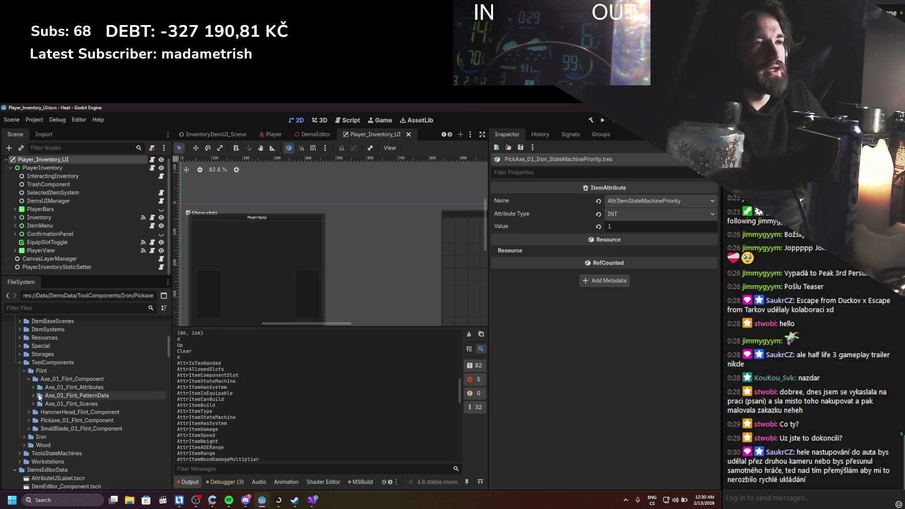
pyautogui.click(37, 397)
pyautogui.click(32, 396)
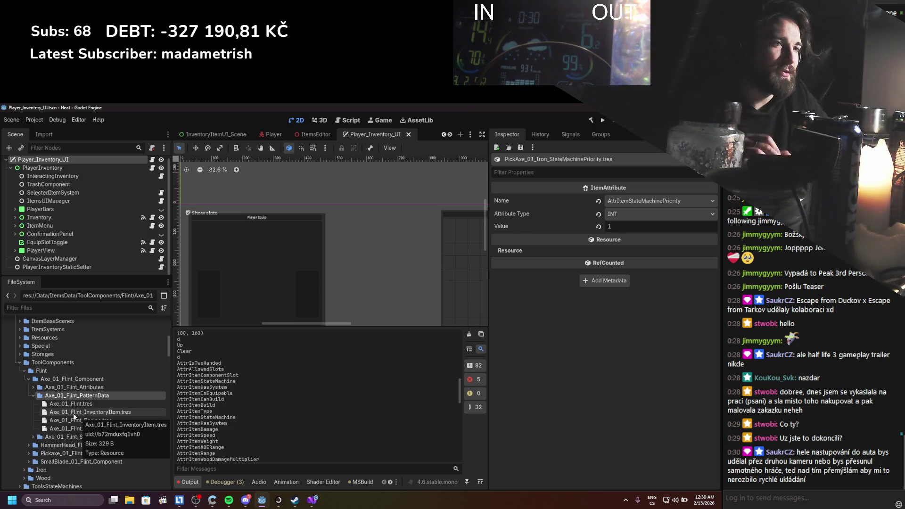
# Duplicate Axe_01_Flint_StateMachine.tres as Axe_01_Flint_StateMachinePriority.tres.
pyautogui.click(33, 388)
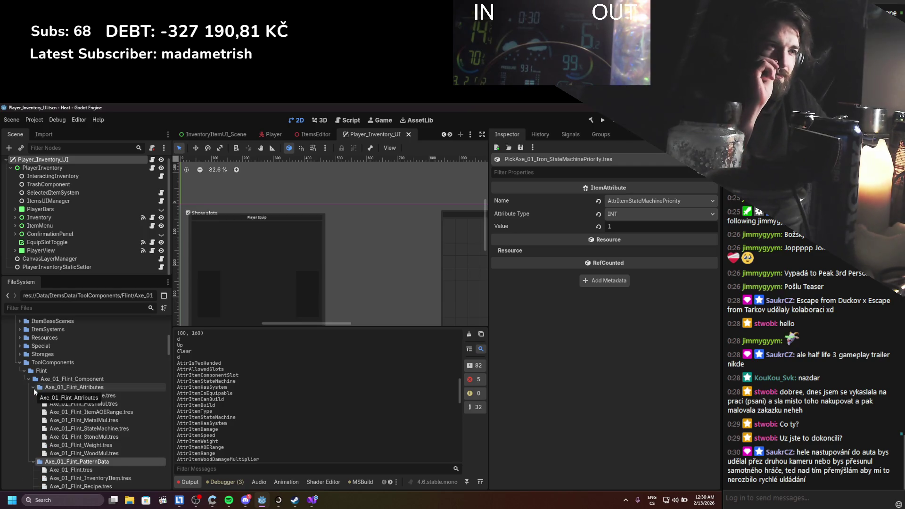
pyautogui.click(109, 430)
pyautogui.hotkey('ctrl', 'd')
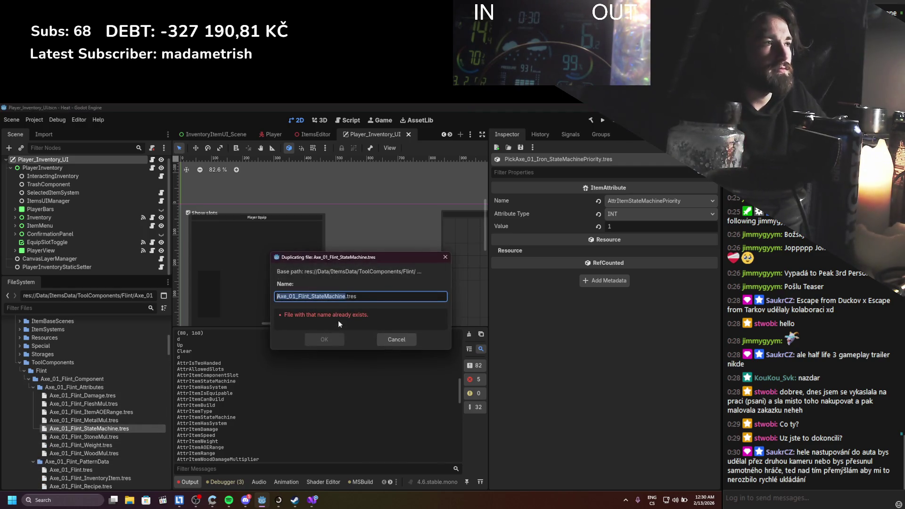
pyautogui.press('Right')
pyautogui.write('P')
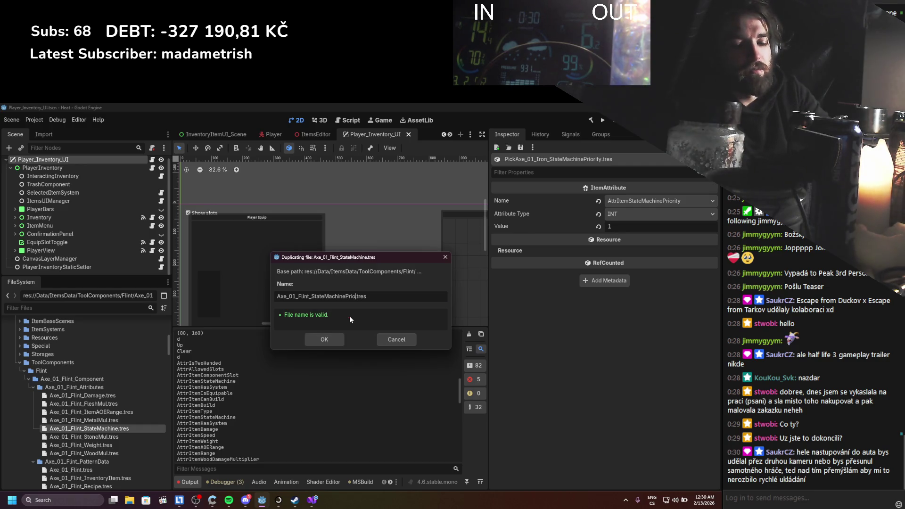
pyautogui.write('riority')
pyautogui.press('Return')
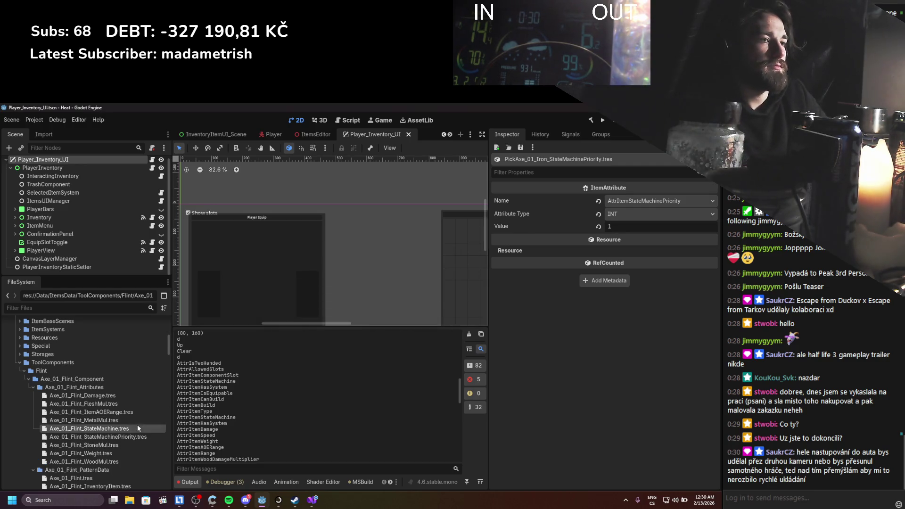
# Set the new attribute to AttrItemStateMachinePriority, type INT, value 1, and save.
pyautogui.scroll(-2, 137, 424)
pyautogui.click(139, 391)
pyautogui.click(670, 201)
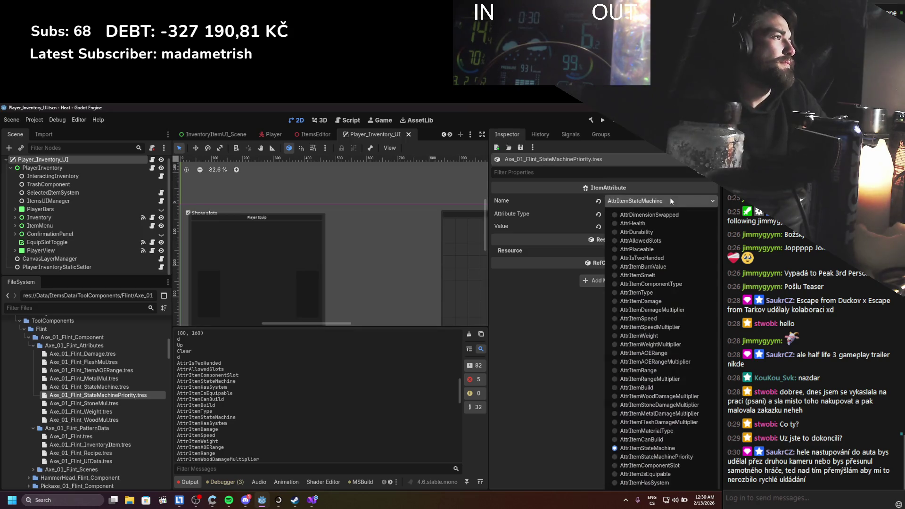
pyautogui.click(657, 457)
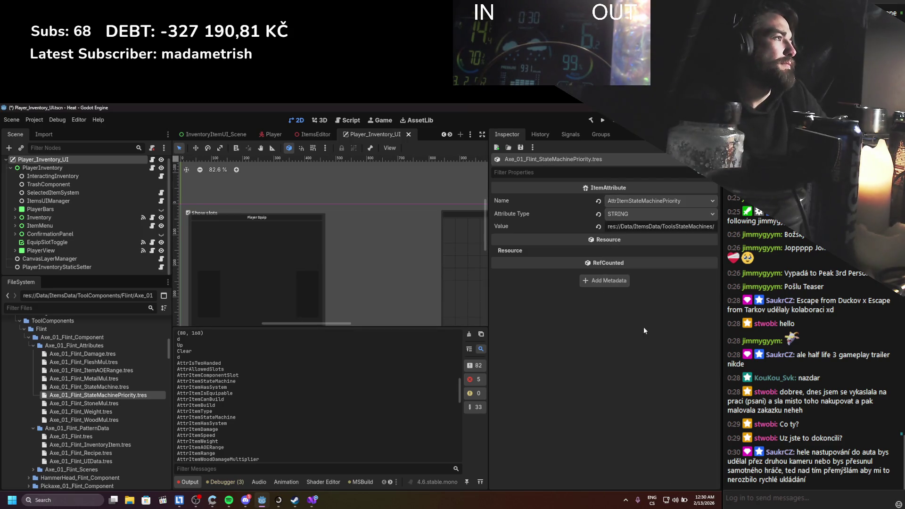
pyautogui.click(629, 219)
pyautogui.click(628, 237)
pyautogui.click(631, 228)
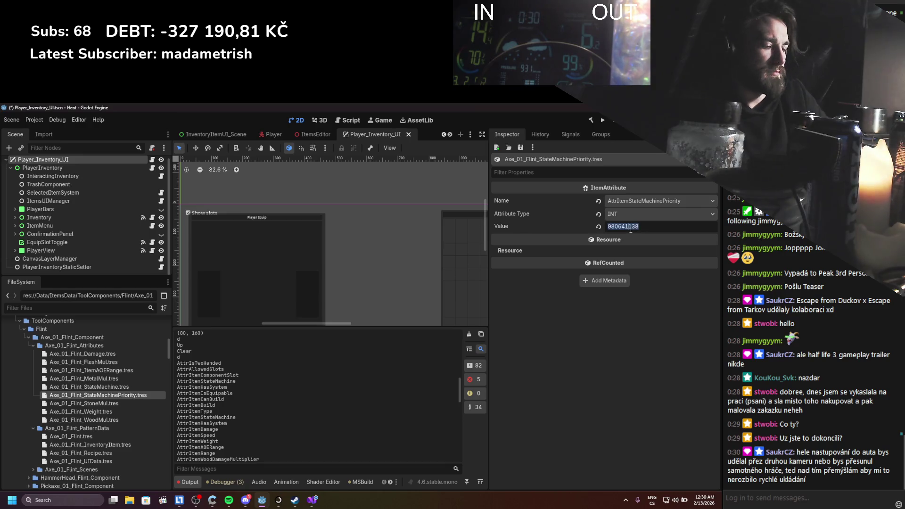
pyautogui.write('1')
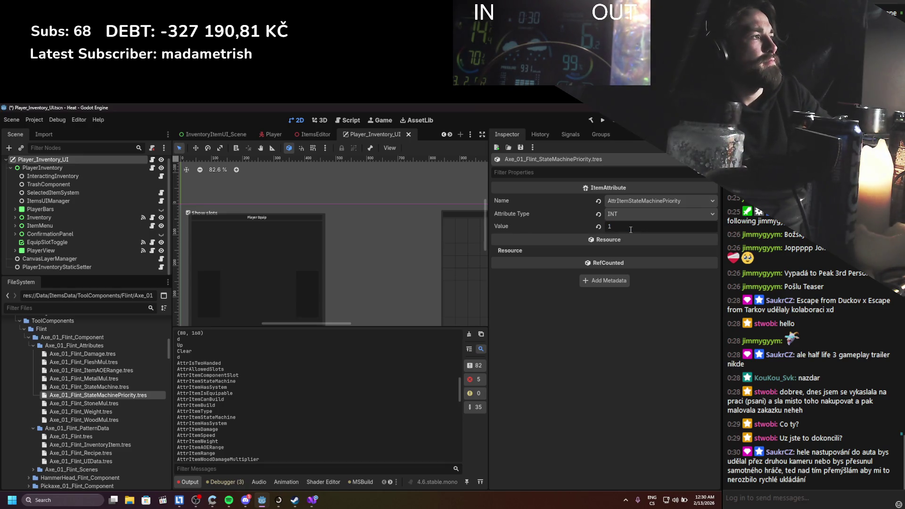
pyautogui.hotkey('ctrl', 's')
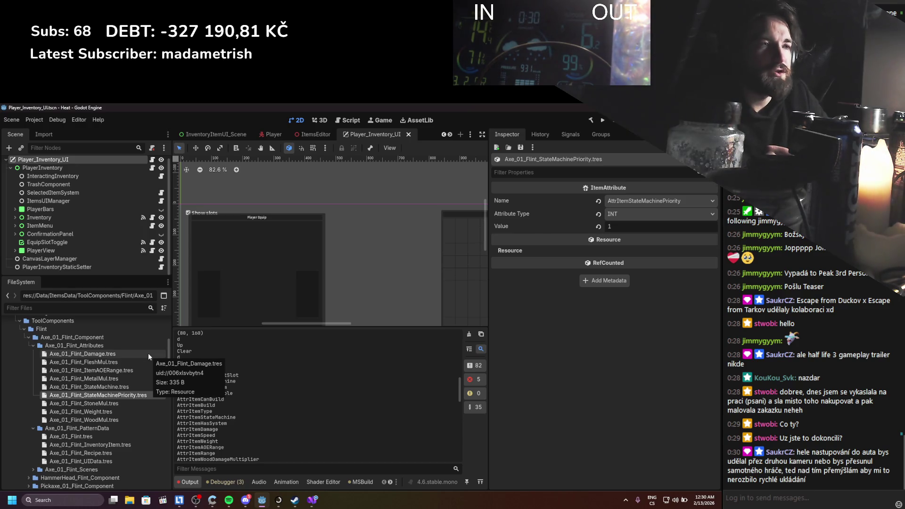
pyautogui.click(118, 400)
pyautogui.click(117, 398)
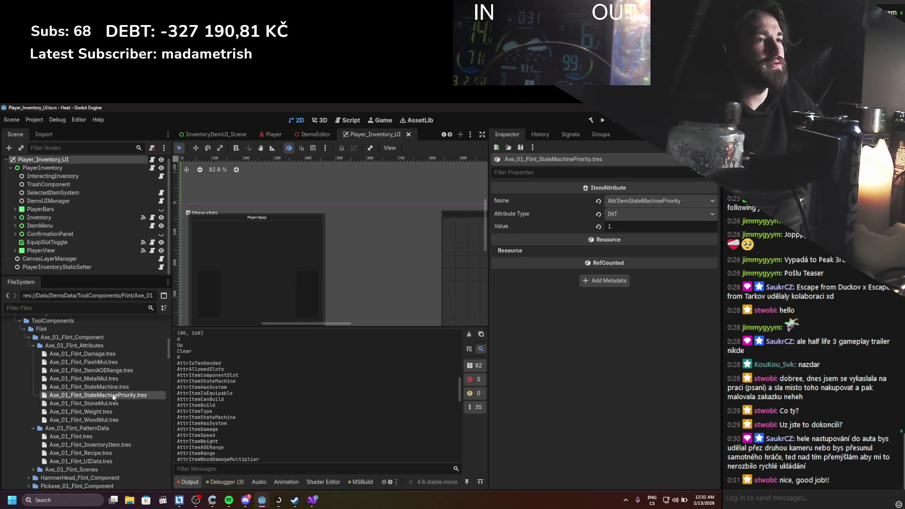
pyautogui.scroll(-1, 52, 456)
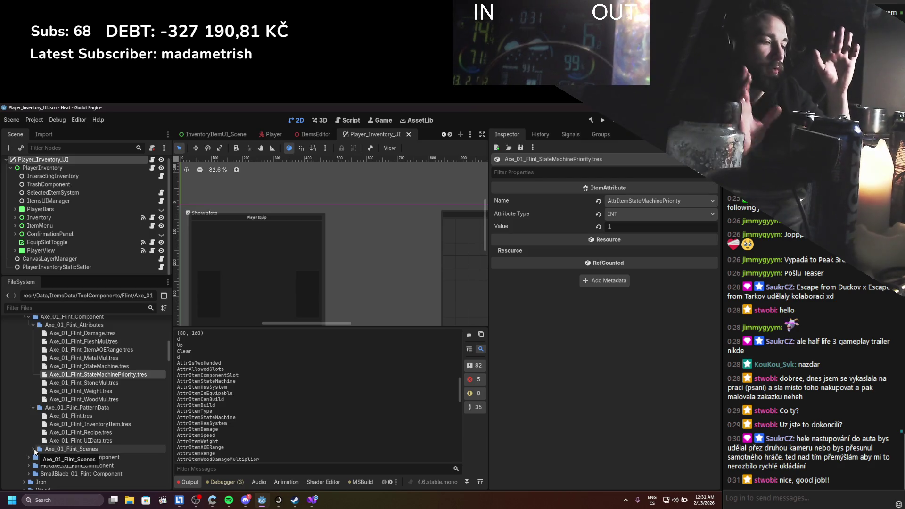
pyautogui.click(33, 449)
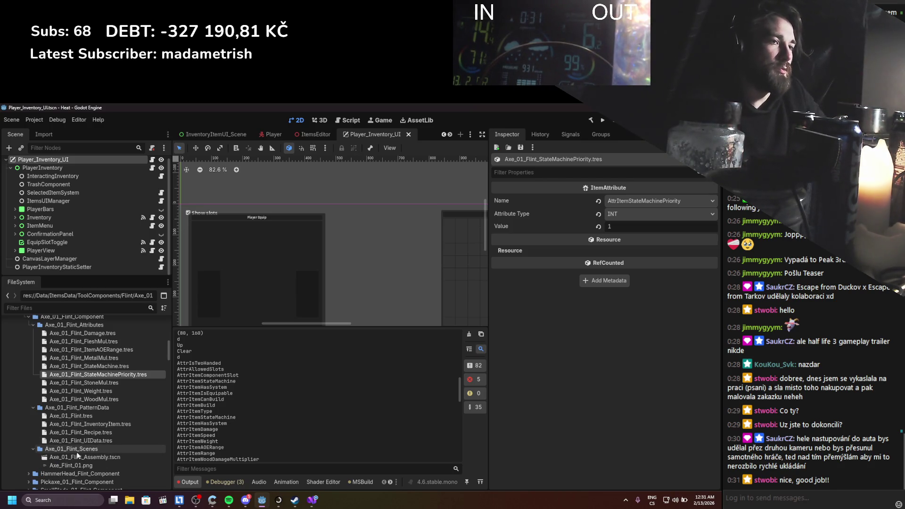
pyautogui.click(33, 448)
pyautogui.hotkey('ctrl', 's')
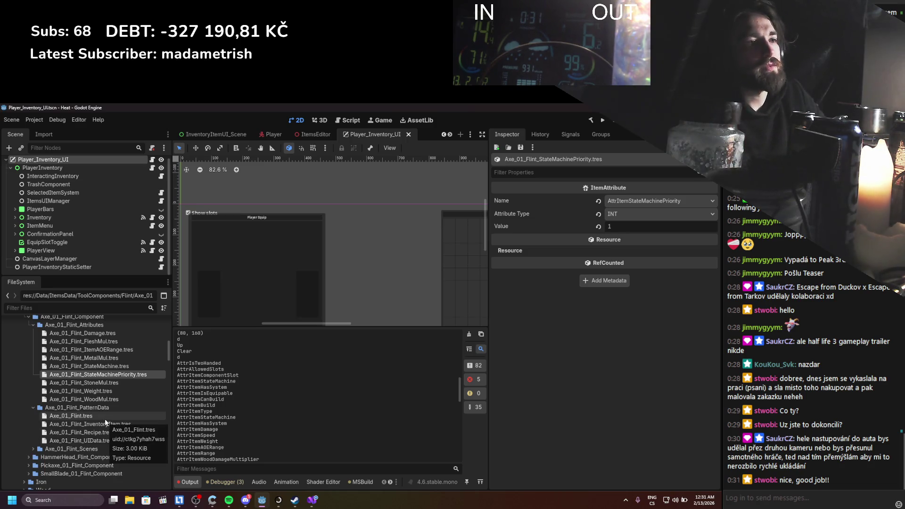
# Add the StateMachinePriority attribute to Axe_01_Flint.tres's Attributes array as element 10.
pyautogui.click(101, 415)
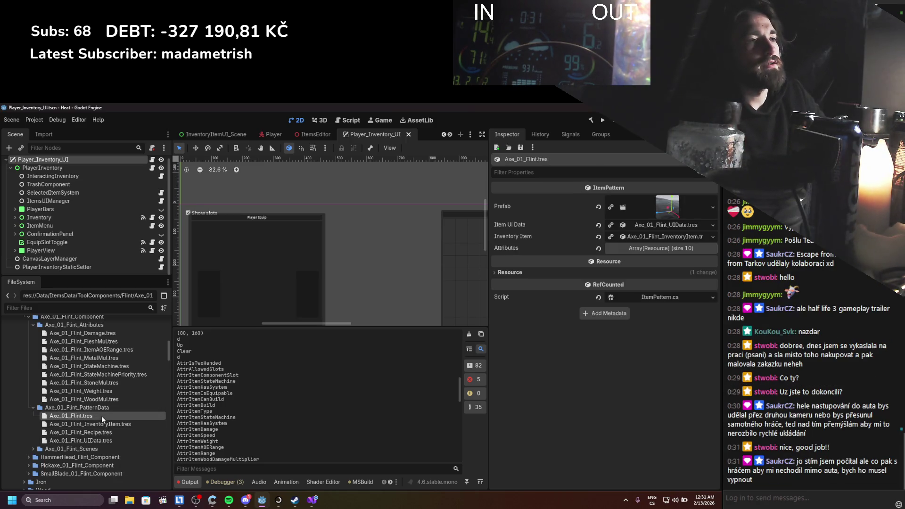
pyautogui.click(648, 246)
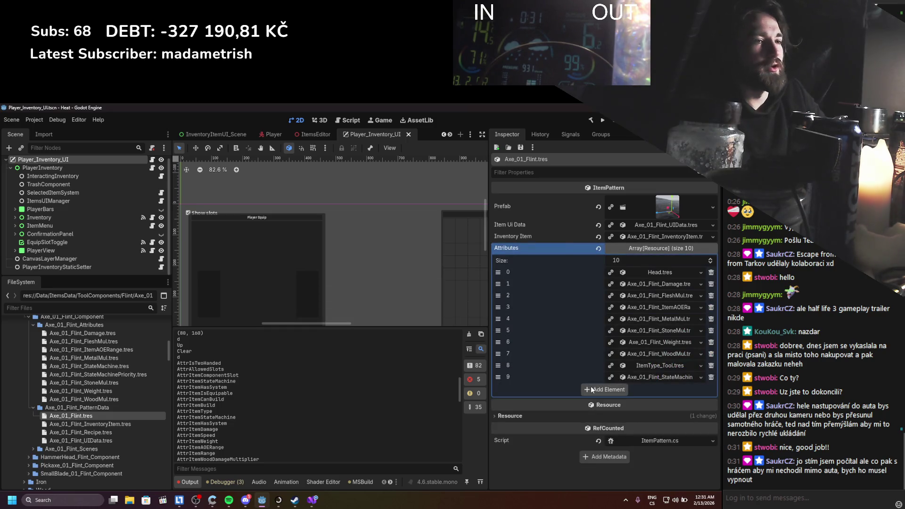
pyautogui.moveTo(118, 374)
pyautogui.mouseDown()
pyautogui.moveTo(473, 343)
pyautogui.moveTo(641, 241)
pyautogui.moveTo(645, 249)
pyautogui.mouseUp()
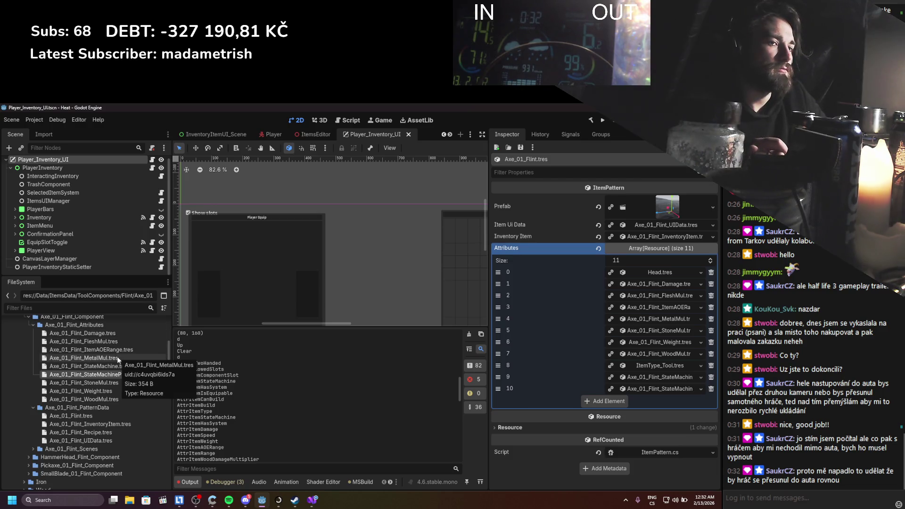
pyautogui.scroll(1, 105, 391)
pyautogui.click(105, 391)
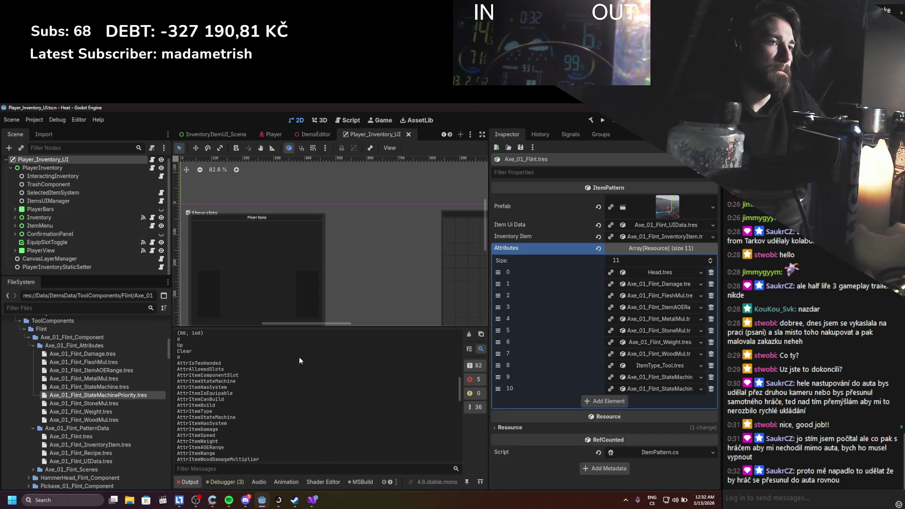
pyautogui.click(132, 396)
pyautogui.click(92, 437)
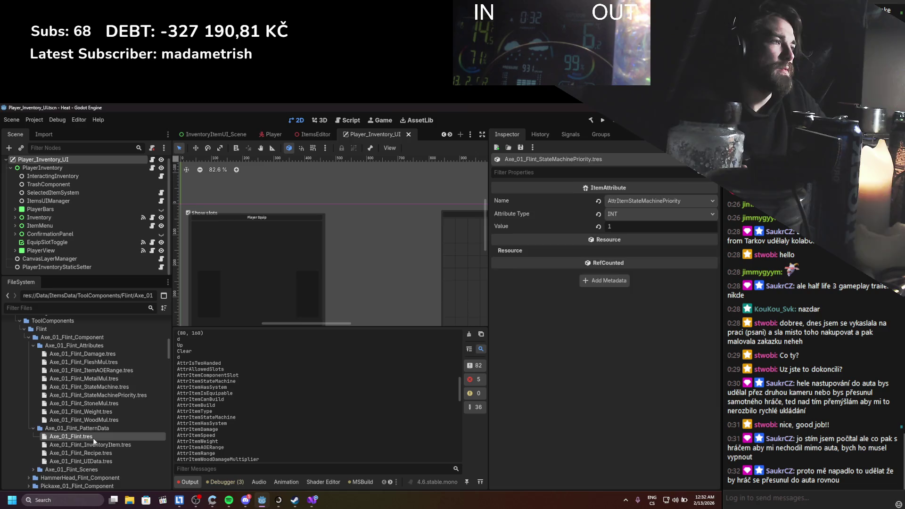
# Collapse the Axe_01_Flint folders and expand HammerHead_Flint_Component's PatternData and Attributes folders.
pyautogui.click(33, 346)
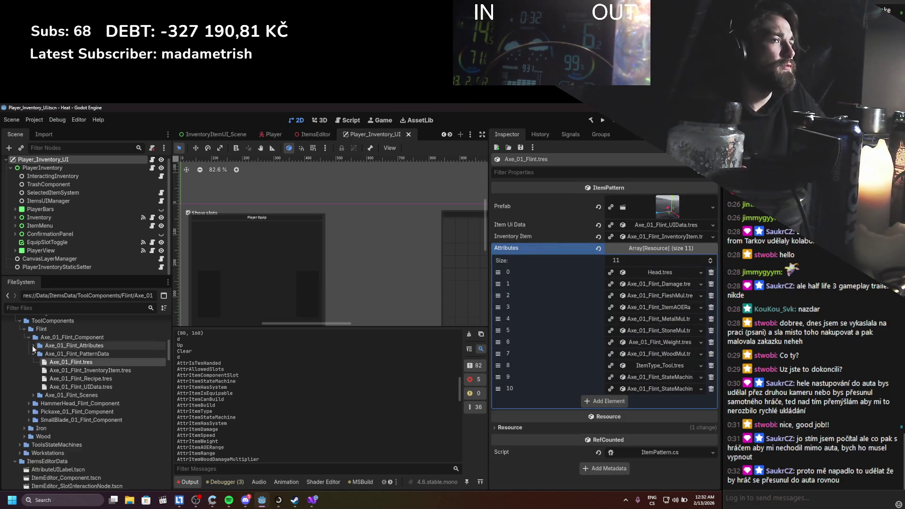
pyautogui.click(33, 354)
pyautogui.click(29, 337)
pyautogui.click(28, 346)
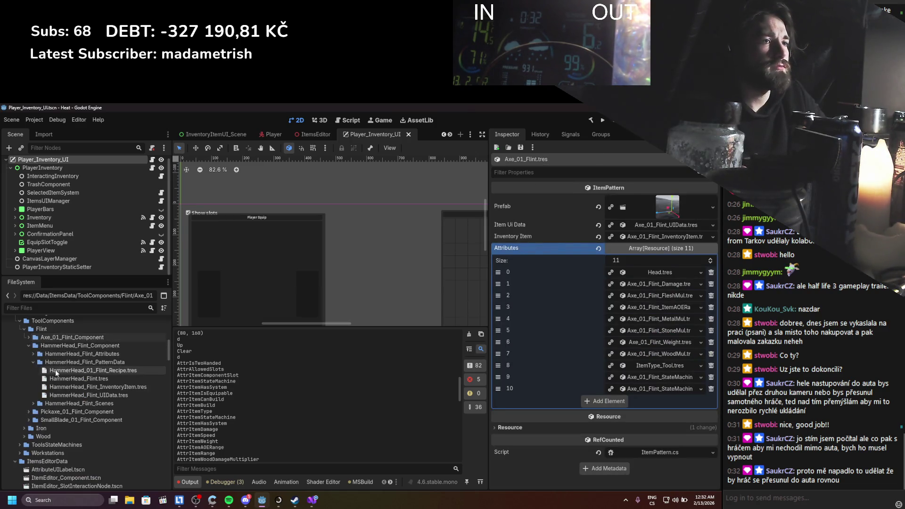
pyautogui.click(33, 362)
pyautogui.click(33, 354)
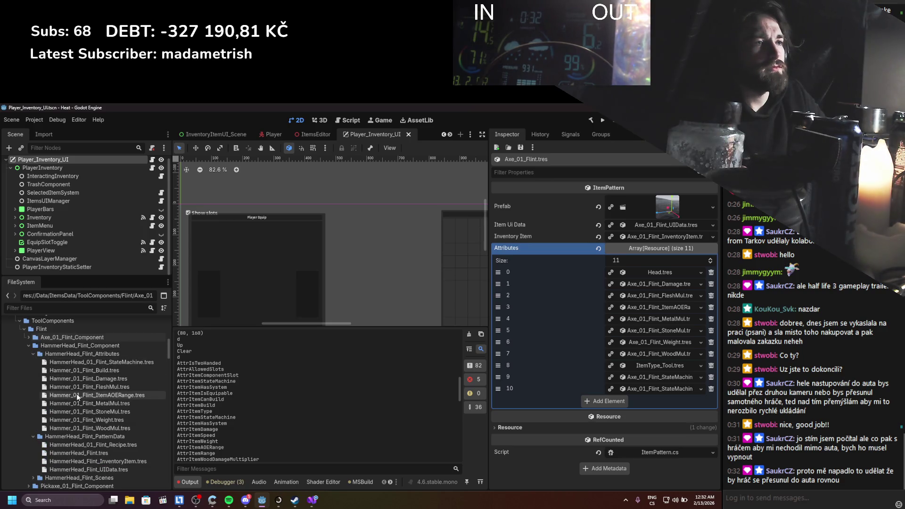
# Duplicate the HammerHead flint state-machine attribute as a StateMachinePriority file.
pyautogui.click(86, 361)
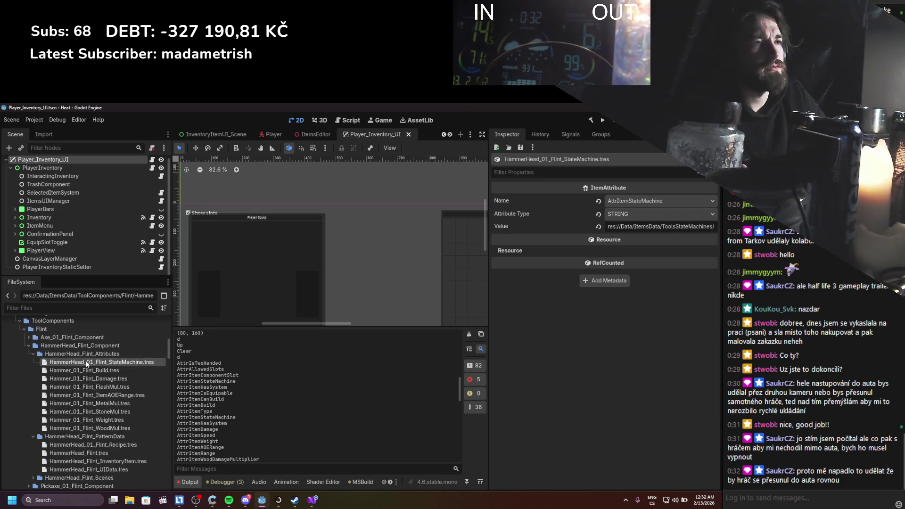
pyautogui.rightClick(87, 360)
pyautogui.click(138, 368)
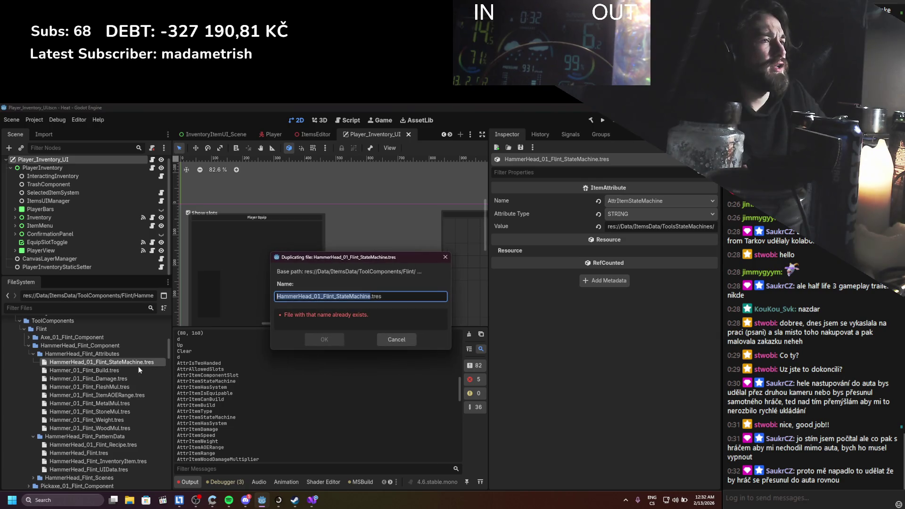
pyautogui.click(370, 297)
pyautogui.write('P')
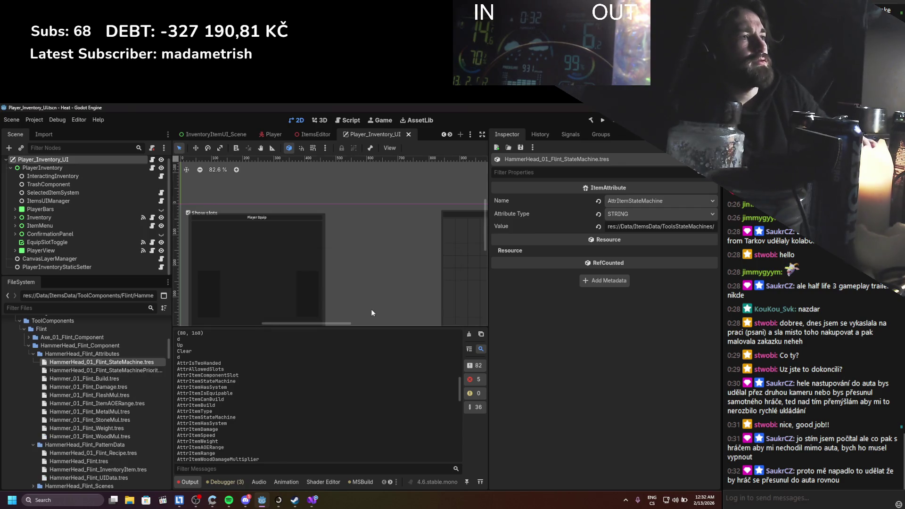
pyautogui.press('Return')
# Set the HammerHead priority attribute to AttrItemStateMachinePriority, type INT, value 1, and save.
pyautogui.click(106, 371)
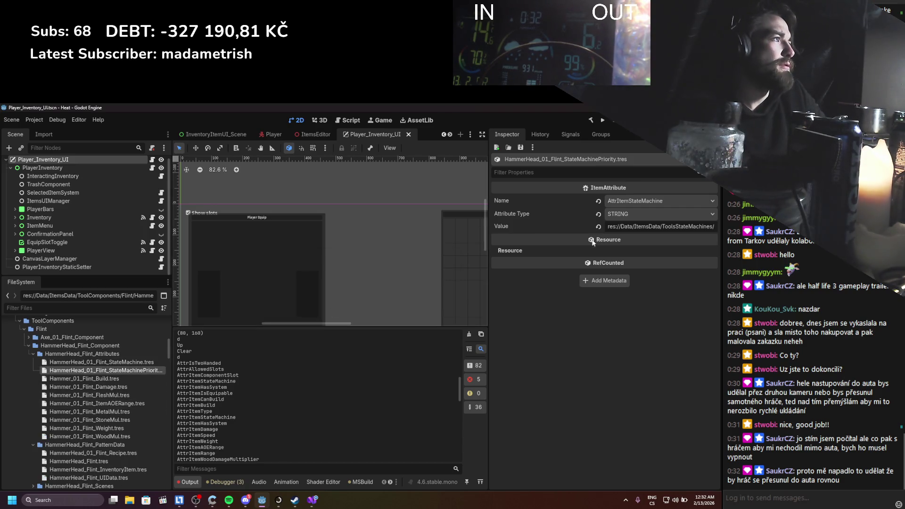
pyautogui.click(618, 203)
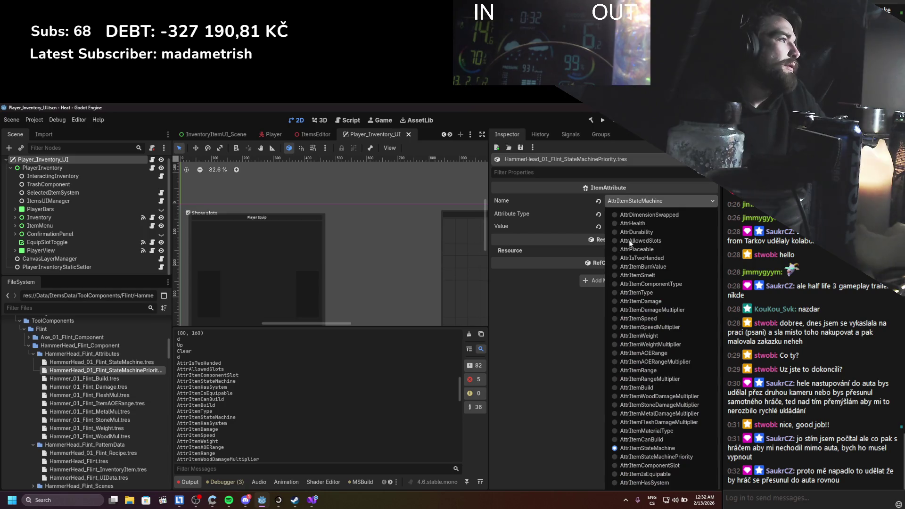
pyautogui.click(658, 457)
pyautogui.click(645, 214)
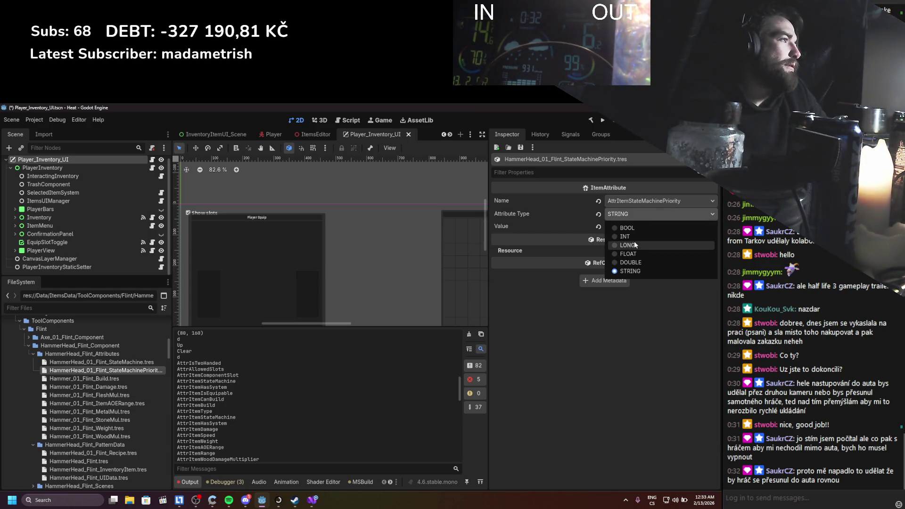
pyautogui.click(632, 236)
pyautogui.click(639, 227)
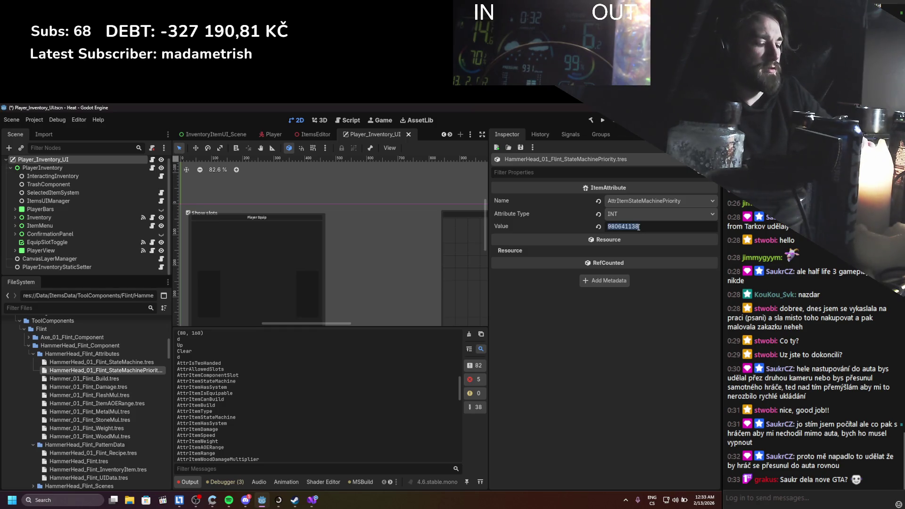
pyautogui.write('1')
pyautogui.hotkey('ctrl', 's')
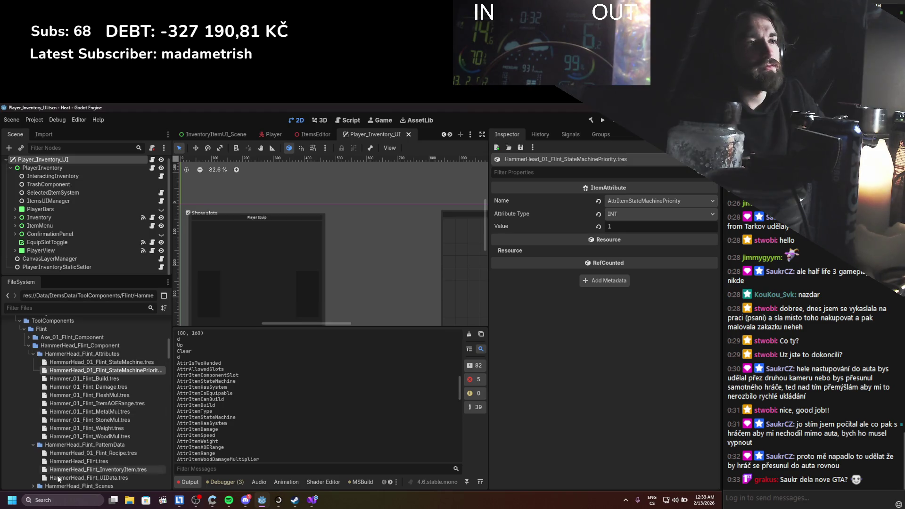
# Add the priority attribute to HammerHead_Flint.tres's Attributes as element 11 and collapse its folders.
pyautogui.click(64, 453)
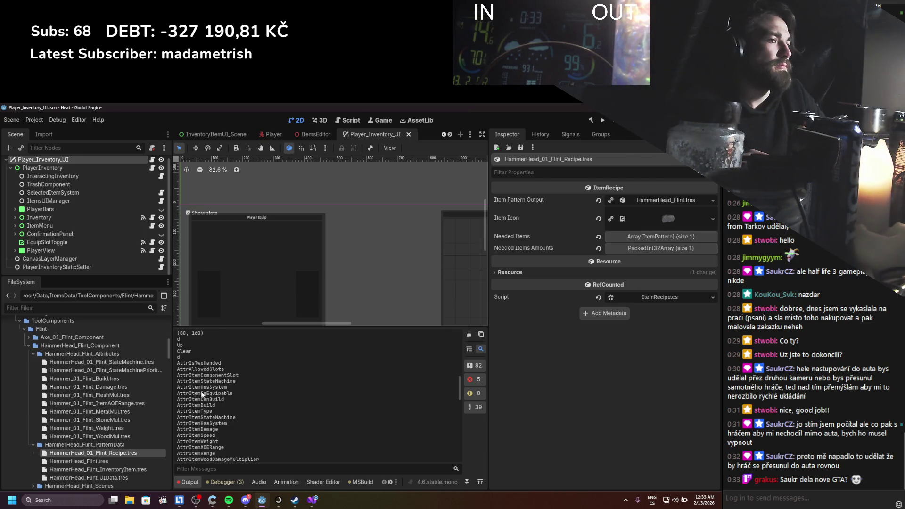
pyautogui.click(98, 465)
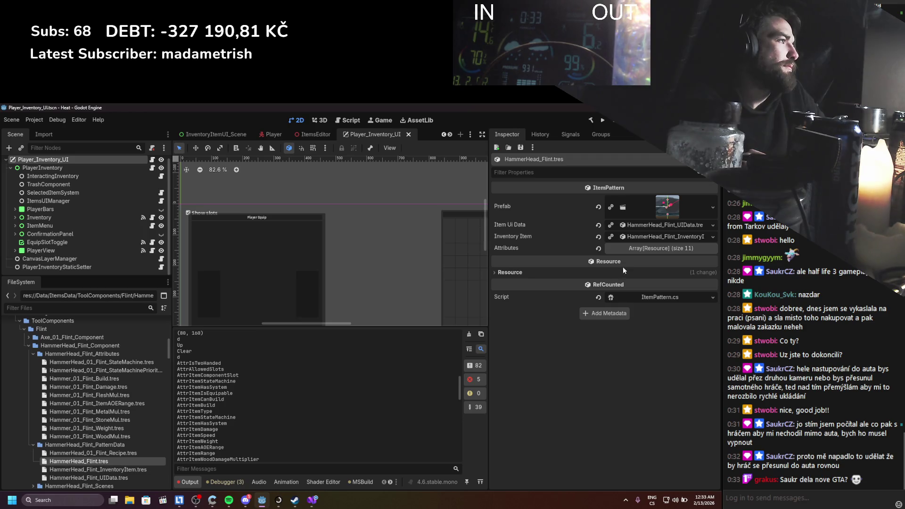
pyautogui.click(648, 250)
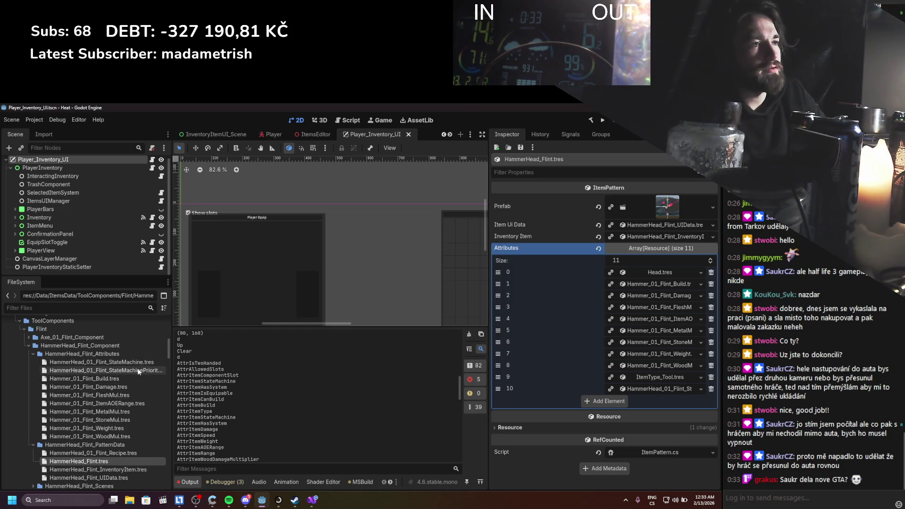
pyautogui.moveTo(626, 256); pyautogui.dragTo(626, 255)
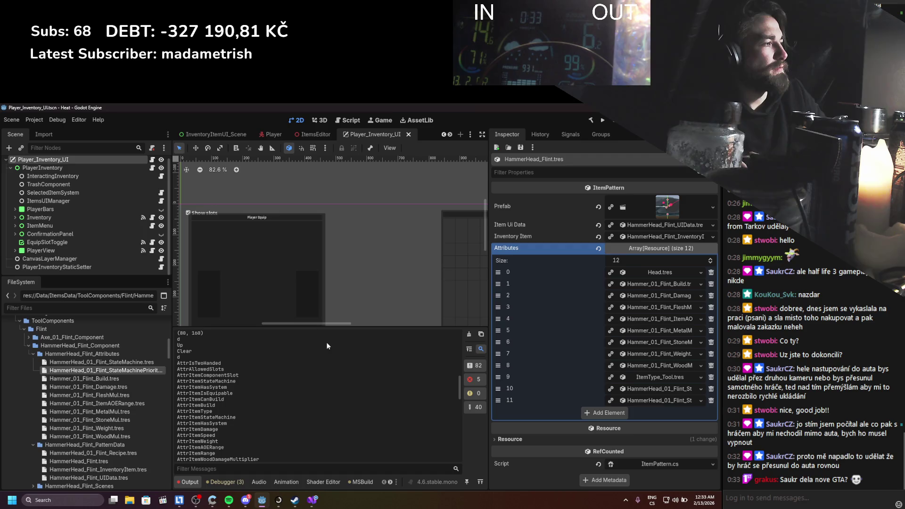
pyautogui.click(31, 356)
pyautogui.click(33, 361)
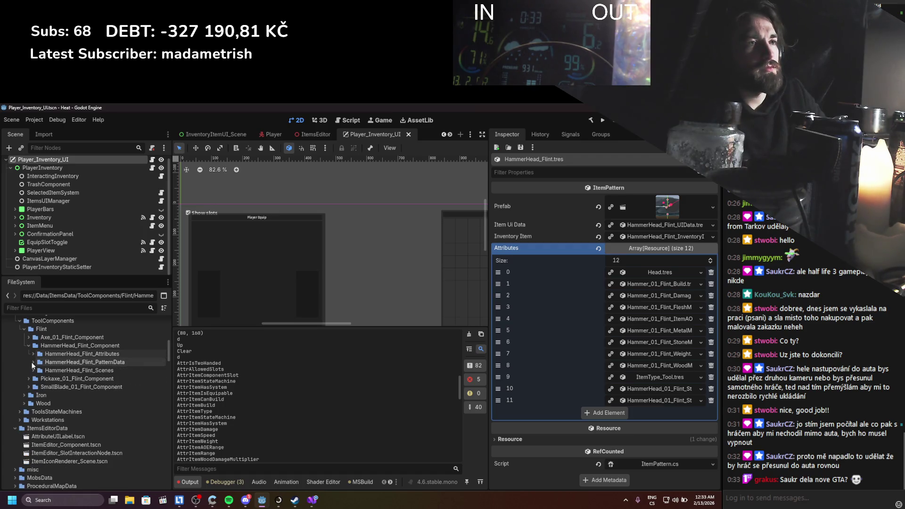
pyautogui.click(29, 346)
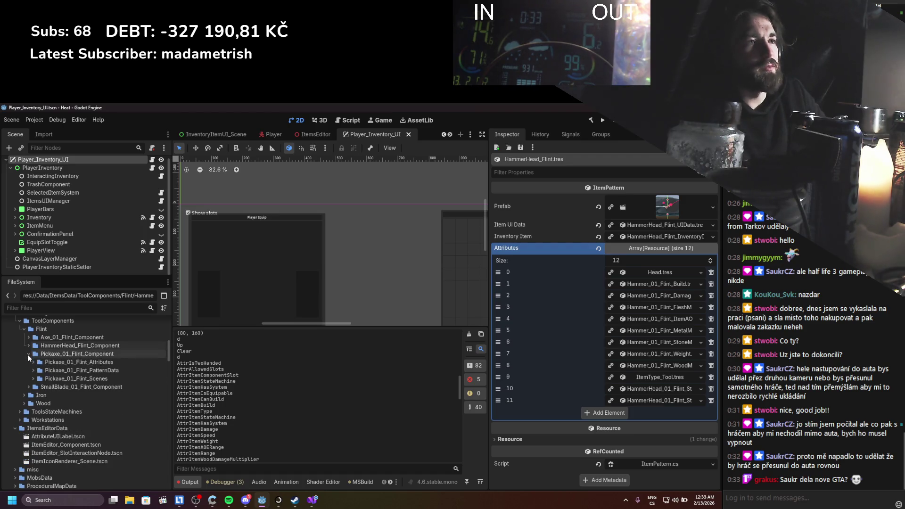
# Expand the Pickaxe_01_Flint_Component folder in the file tree.
pyautogui.click(28, 354)
pyautogui.scroll(1, 35, 373)
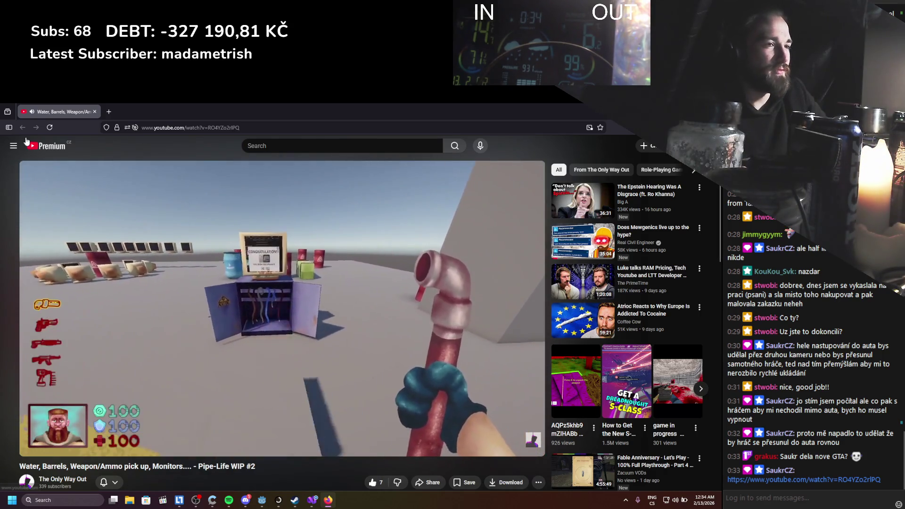
# Pause the Pipe-Life video and switch over to Godot, then Visual Studio.
pyautogui.scroll(-1, 55, 282)
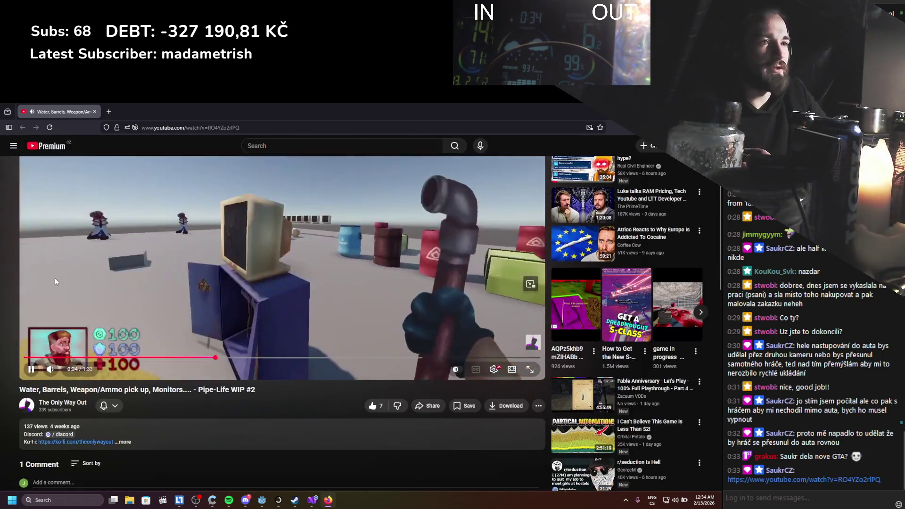
pyautogui.scroll(1, 55, 281)
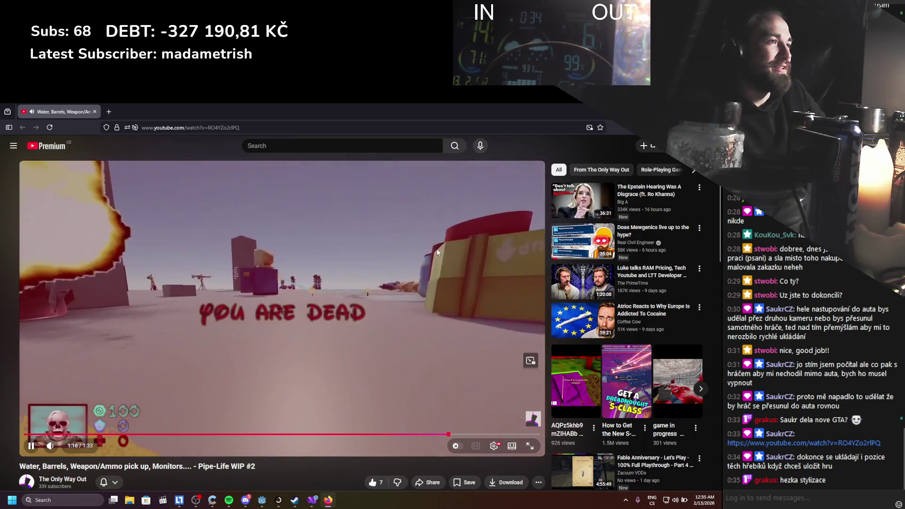
pyautogui.press('space')
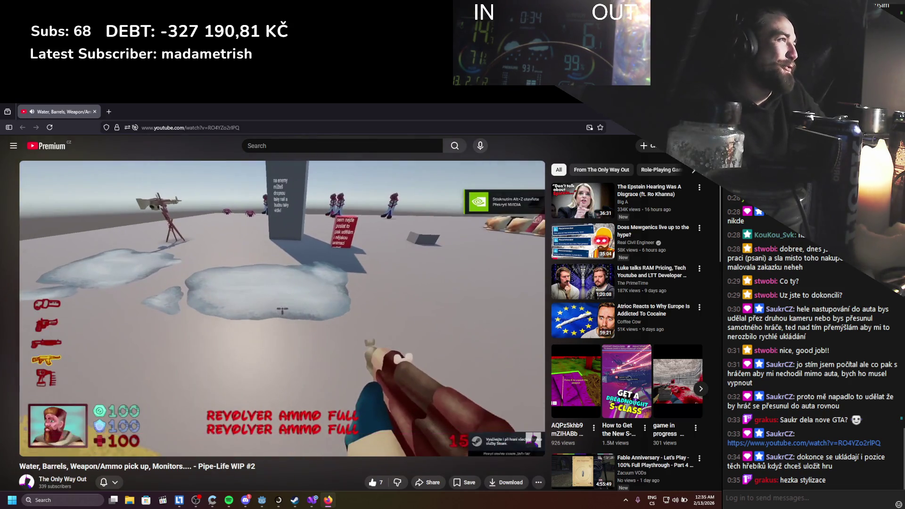
pyautogui.hotkey('alt', 'Tab')
pyautogui.click(310, 503)
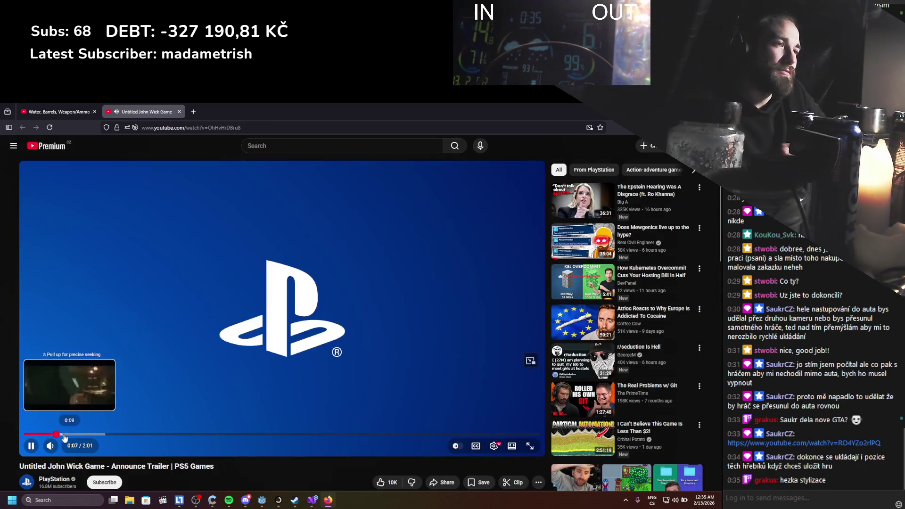
# Skip through the John Wick trailer from 0:13 to about 1:47.
pyautogui.click(83, 435)
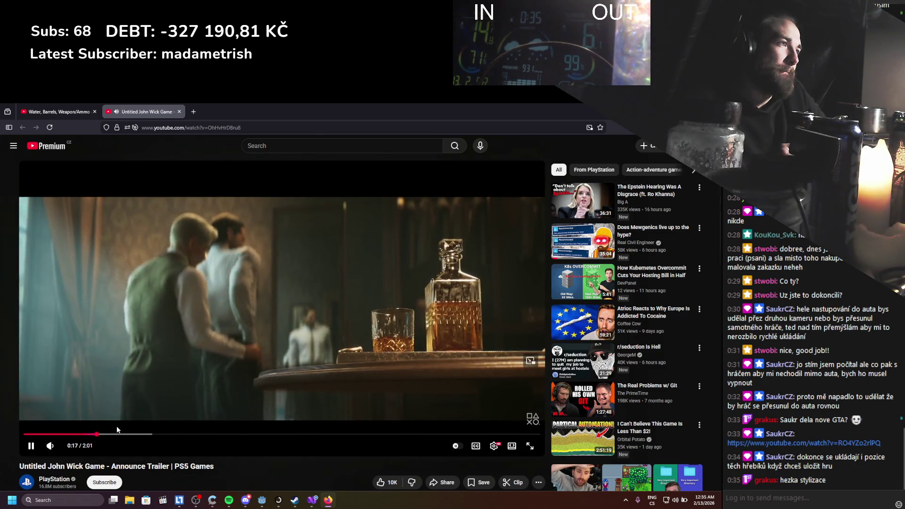
pyautogui.click(128, 434)
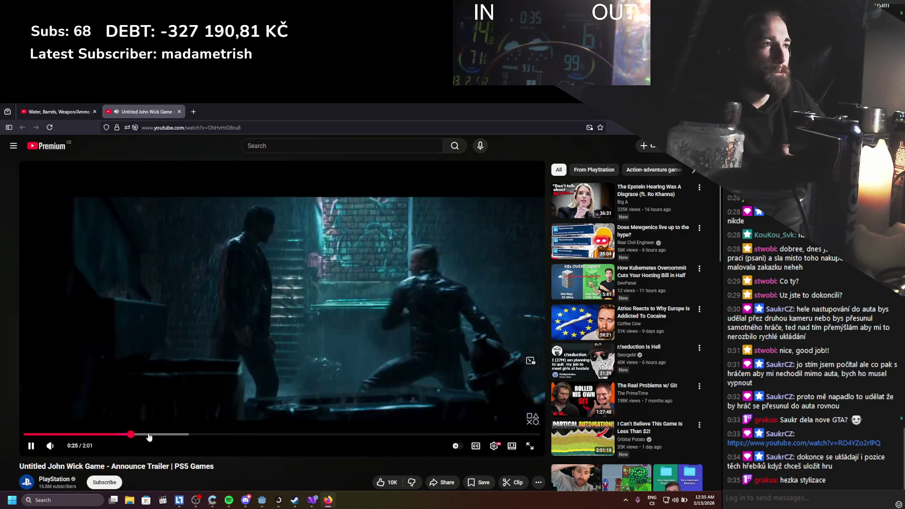
pyautogui.click(149, 436)
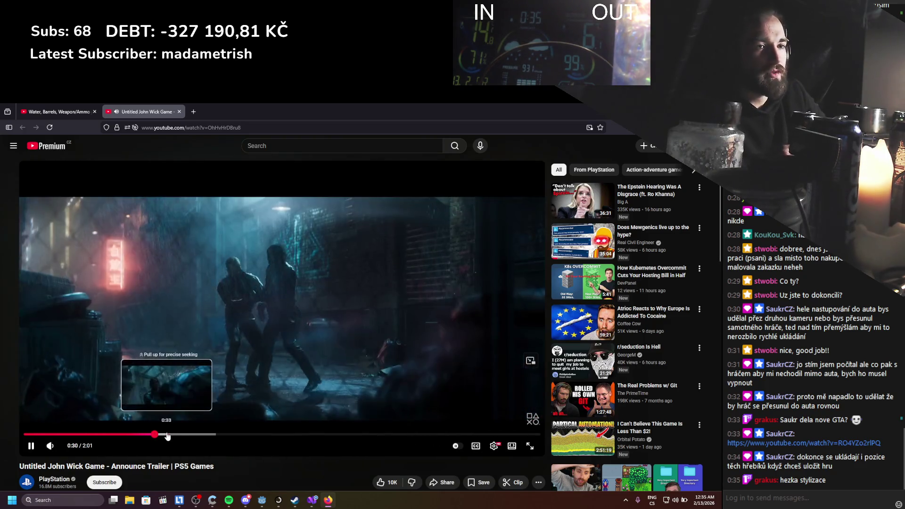
pyautogui.click(168, 436)
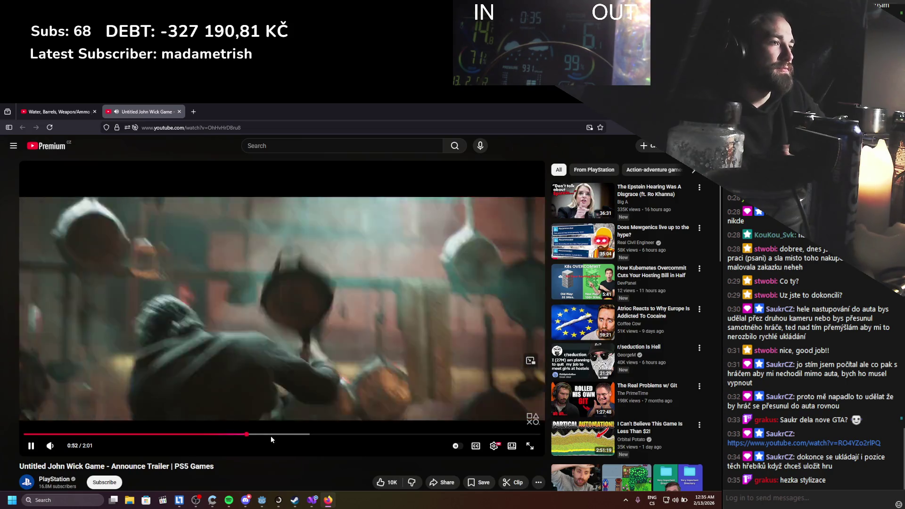
pyautogui.moveTo(279, 434); pyautogui.dragTo(321, 434)
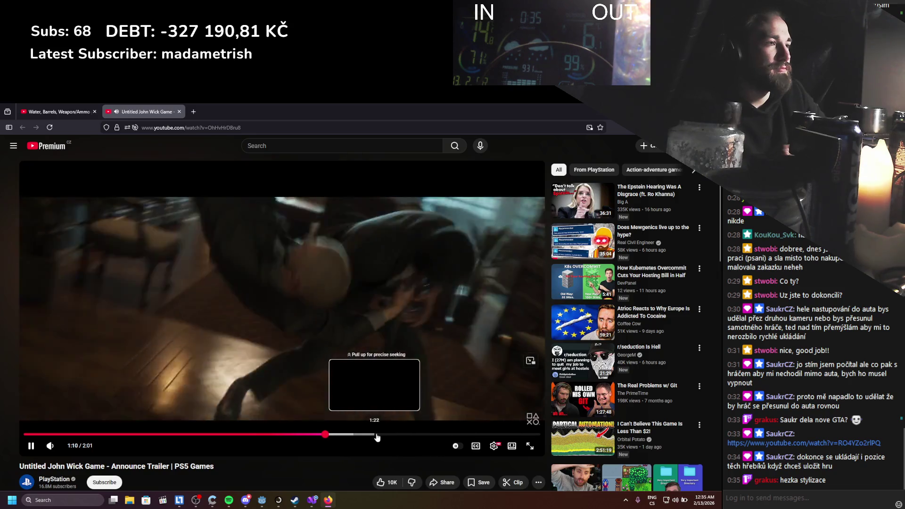
pyautogui.click(361, 434)
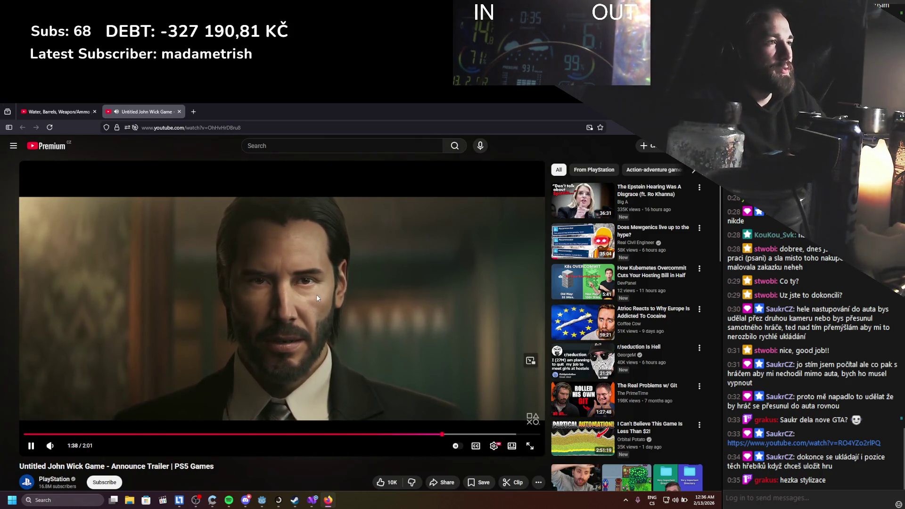
pyautogui.moveTo(459, 437); pyautogui.dragTo(482, 436)
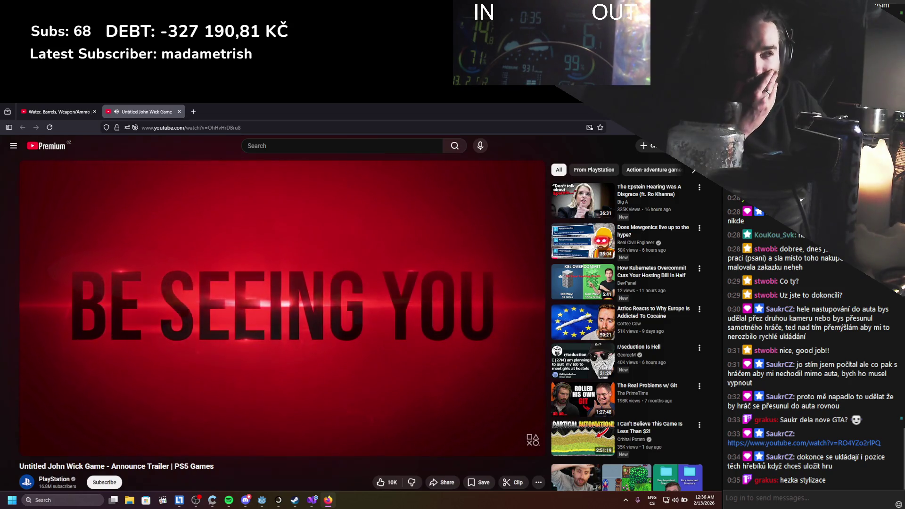
# Pause the trailer on its title card and return to the Godot editor.
pyautogui.click(330, 326)
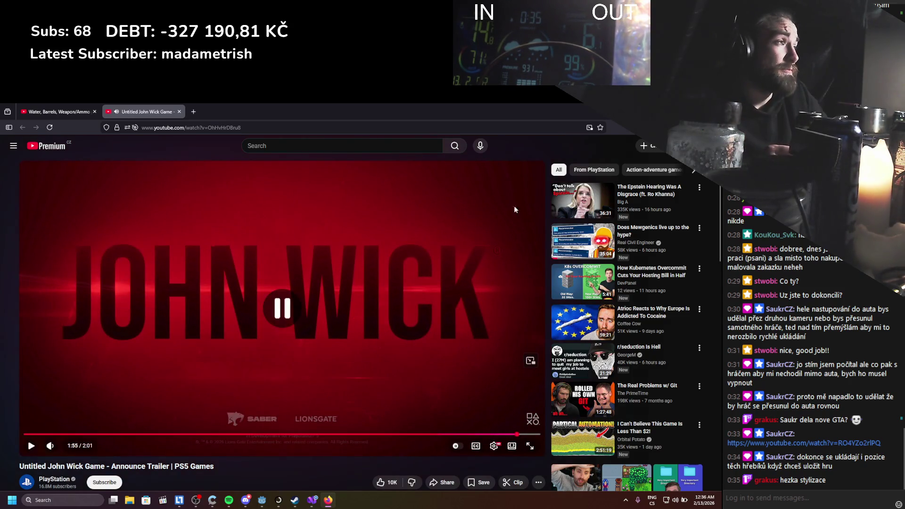
pyautogui.hotkey('alt', 'Tab')
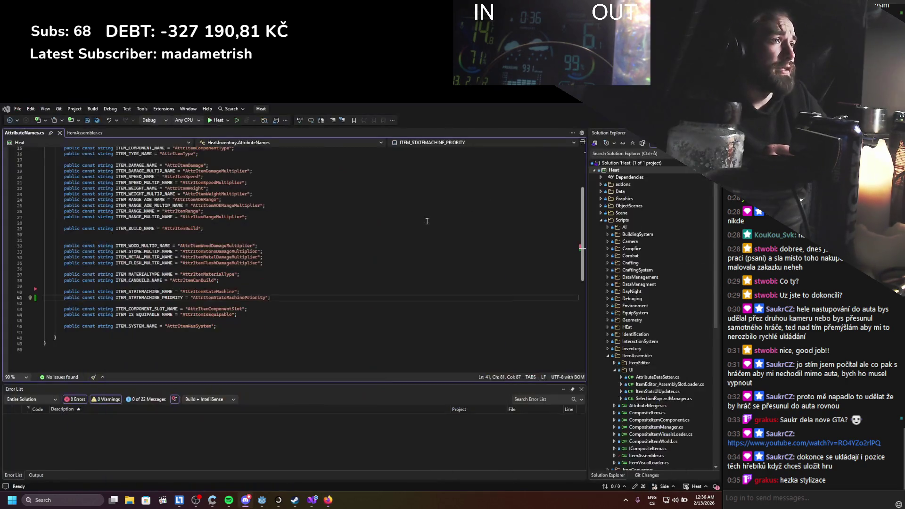
pyautogui.click(268, 498)
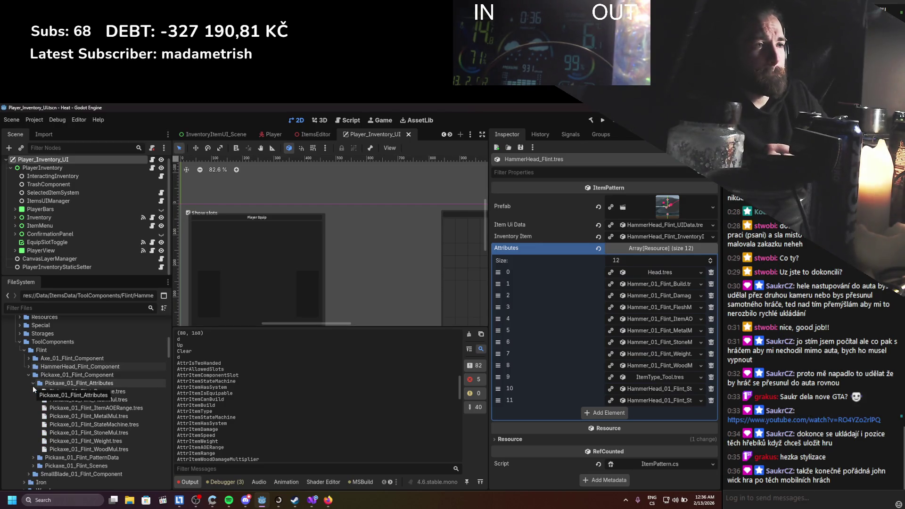
# Duplicate Pickaxe_01_Flint_StateMachine.tres as Pickaxe_01_Flint_StateMachinePriority.tres.
pyautogui.click(144, 424)
pyautogui.hotkey('ctrl', 'd')
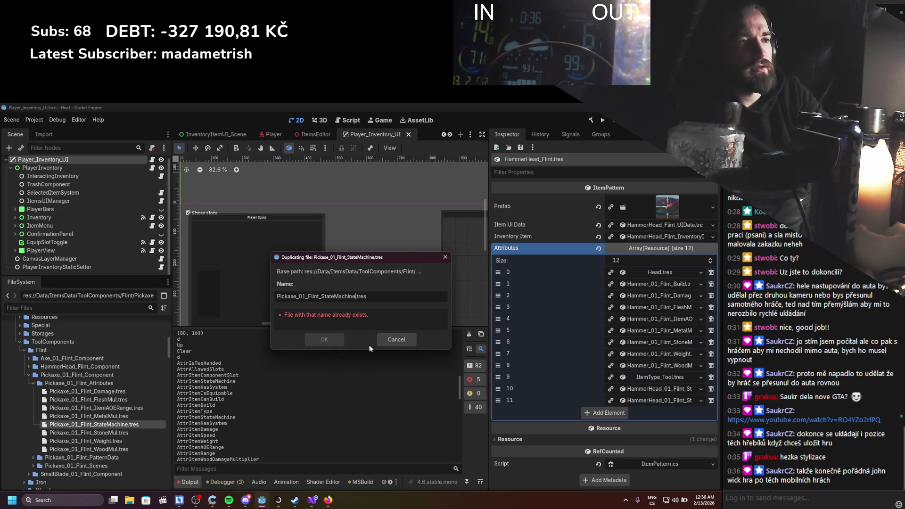
pyautogui.write('Prior')
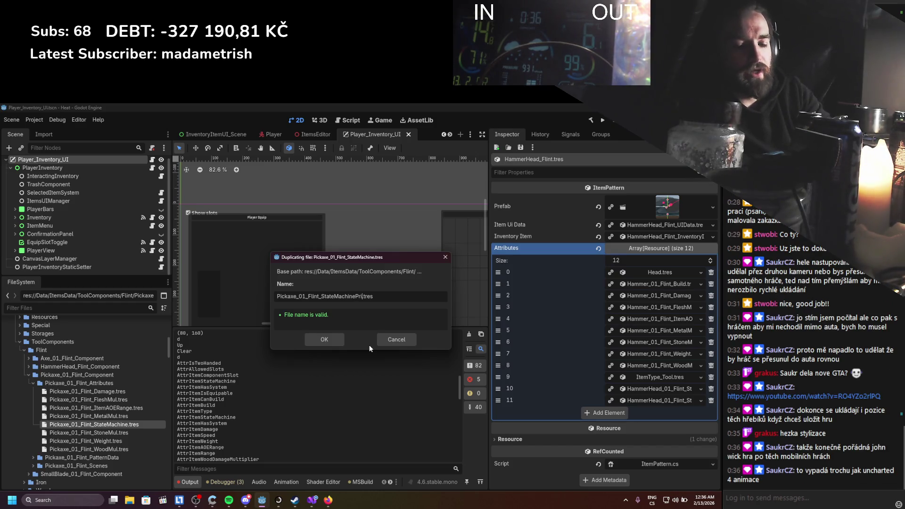
pyautogui.write('ity')
pyautogui.press('Return')
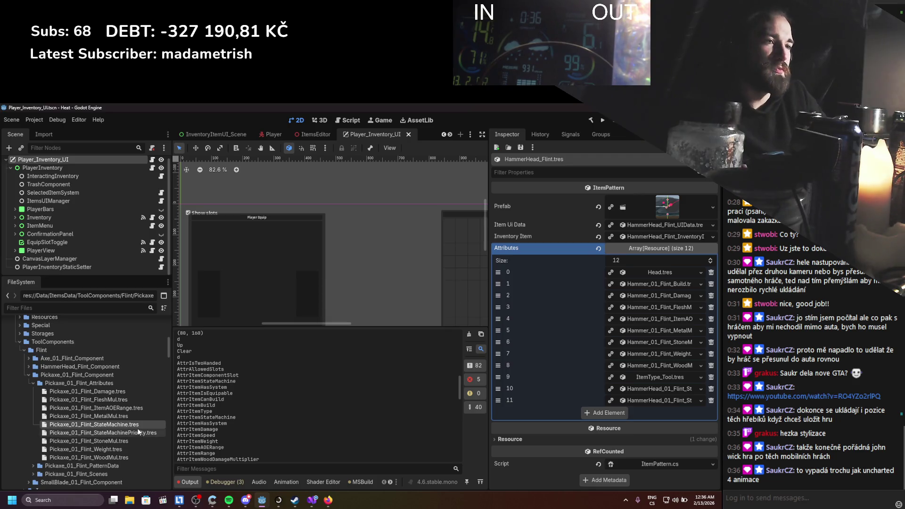
# Make the new attribute AttrItemStateMachinePriority, type INT, value 1, and save.
pyautogui.click(139, 432)
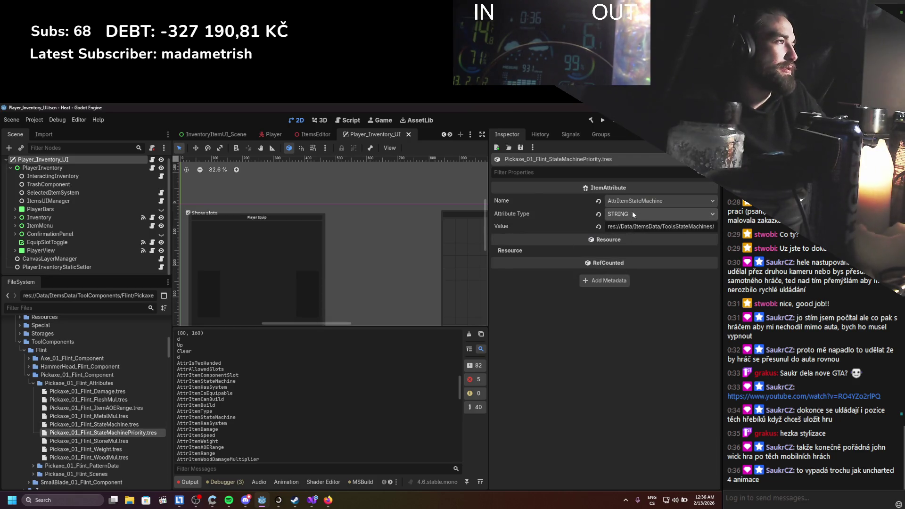
pyautogui.click(642, 203)
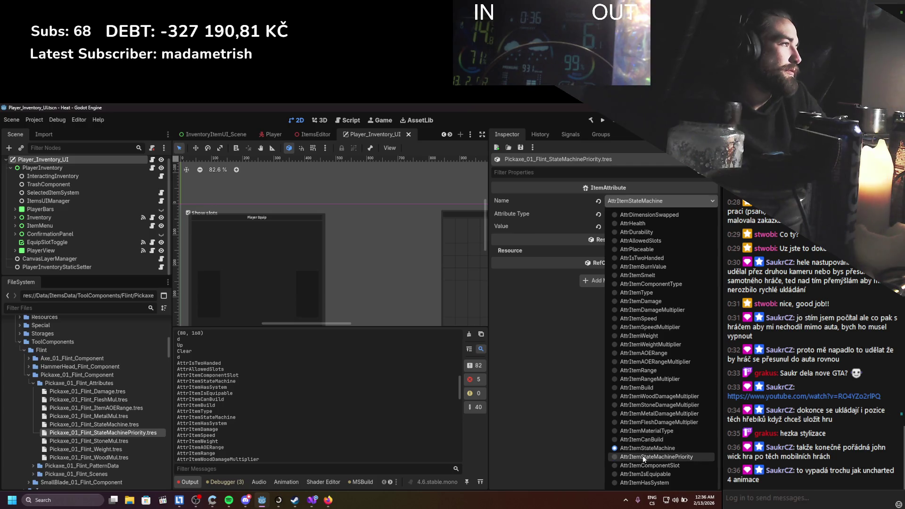
pyautogui.click(642, 456)
pyautogui.click(641, 214)
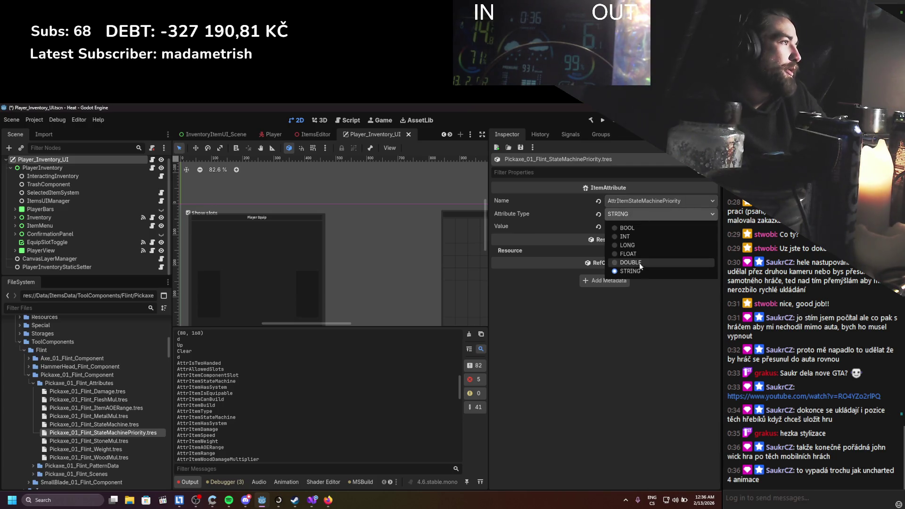
pyautogui.click(639, 236)
pyautogui.write('1')
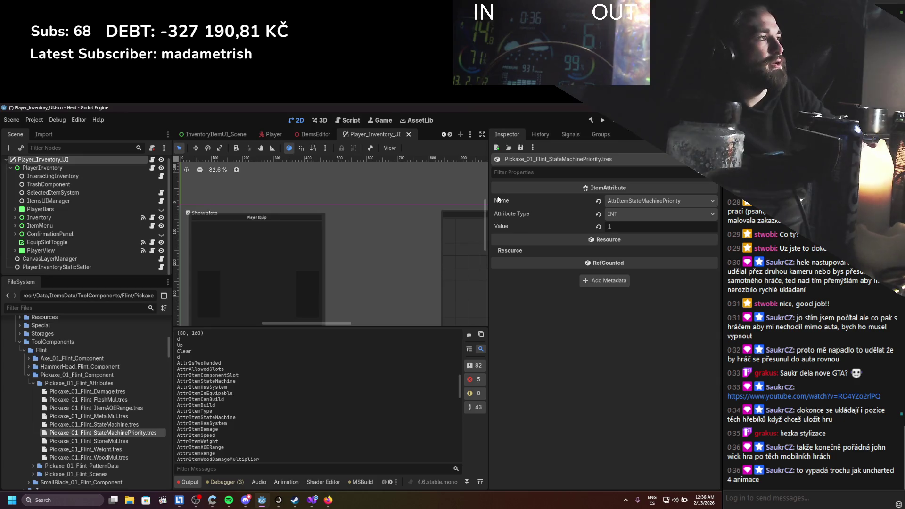
pyautogui.hotkey('ctrl', 's')
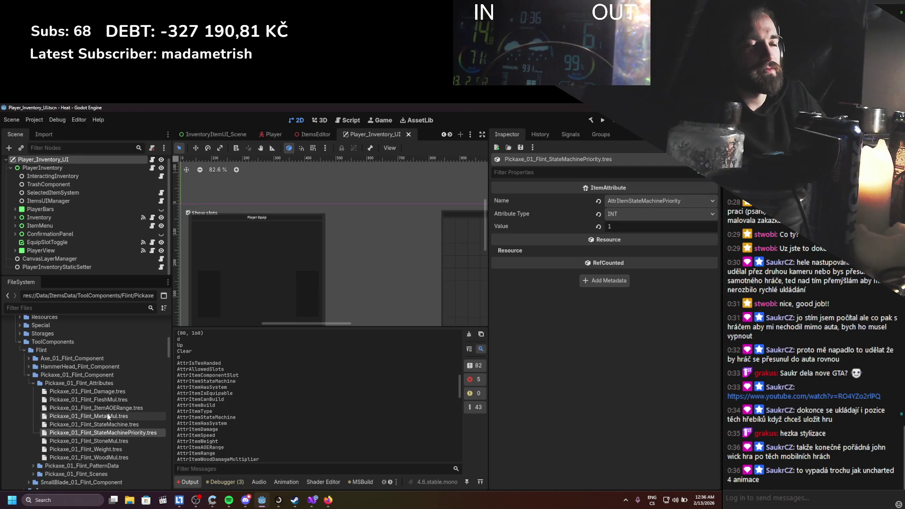
# Add the StateMachinePriority attribute to Pickaxe_01_Flint.tres's Attributes array and save.
pyautogui.click(32, 383)
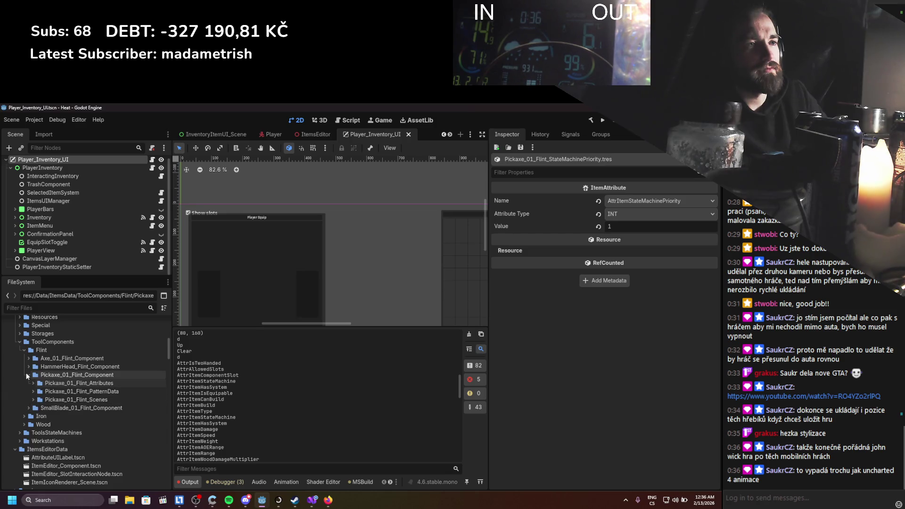
pyautogui.click(34, 391)
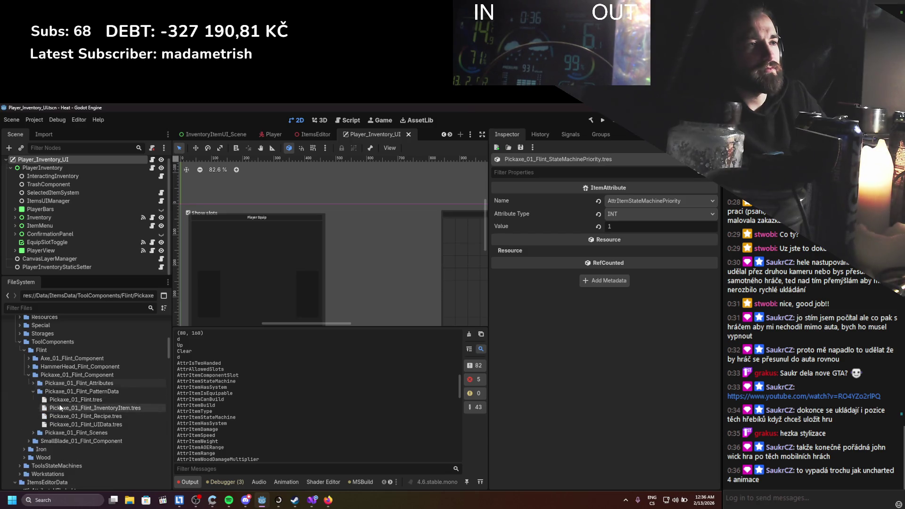
pyautogui.click(75, 400)
pyautogui.click(669, 250)
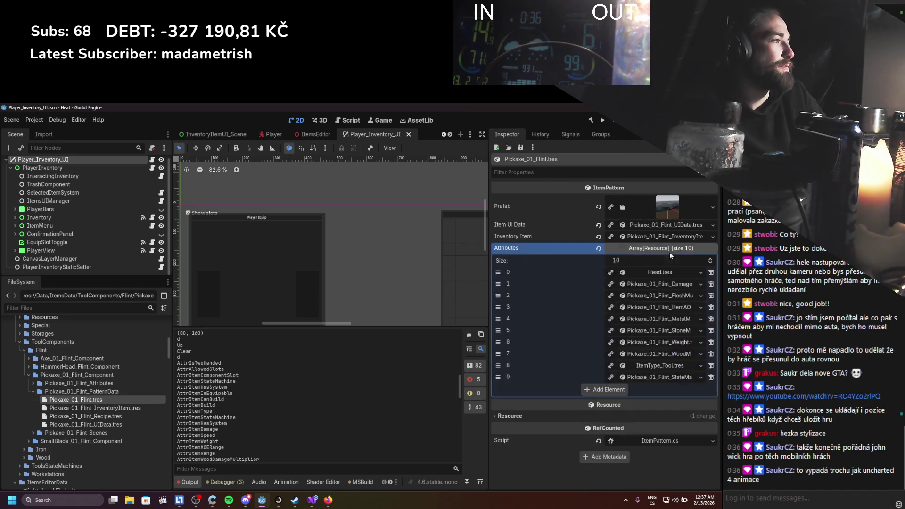
pyautogui.click(33, 383)
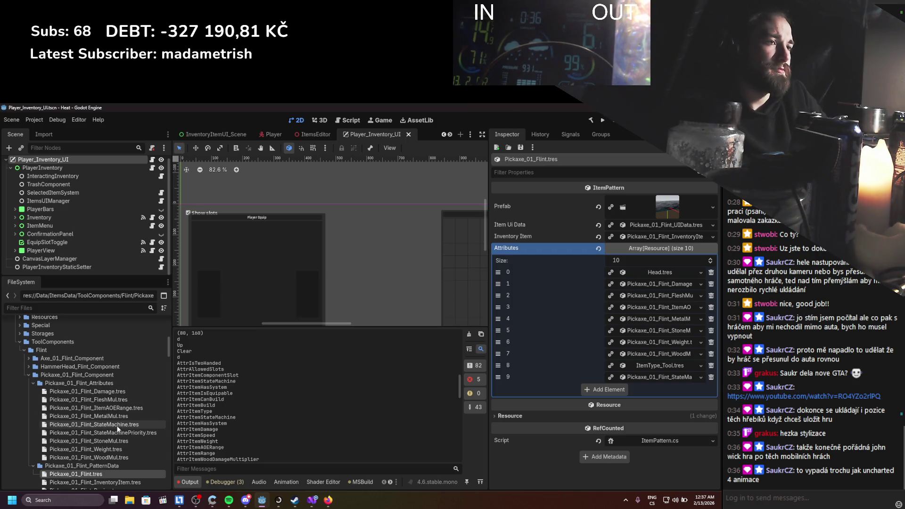
pyautogui.moveTo(114, 432)
pyautogui.mouseDown()
pyautogui.moveTo(330, 358)
pyautogui.moveTo(660, 321)
pyautogui.moveTo(660, 259)
pyautogui.moveTo(523, 318)
pyautogui.mouseUp()
pyautogui.hotkey('ctrl', 's')
# Collapse the pickaxe folders and expand the SmallBlade_01_Flint_Component folder.
pyautogui.click(32, 383)
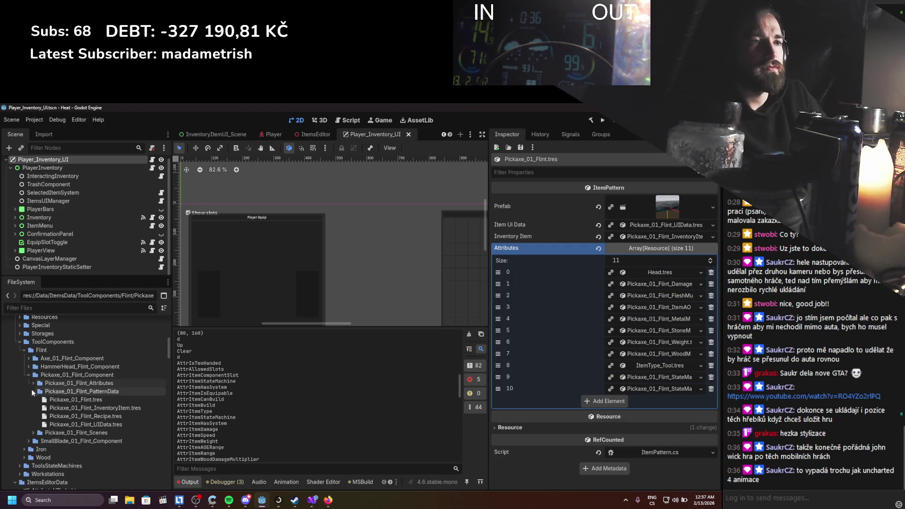
pyautogui.click(29, 375)
pyautogui.click(28, 384)
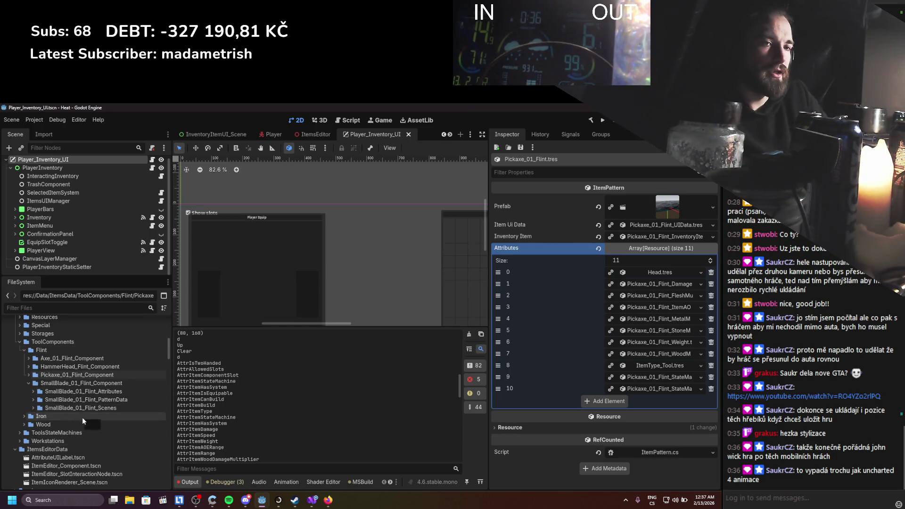
# Duplicate SmallBlade_01_Flint_StateMachine.tres as SmallBlade_01_Flint_StateMachinePriority.tres.
pyautogui.scroll(2, 42, 388)
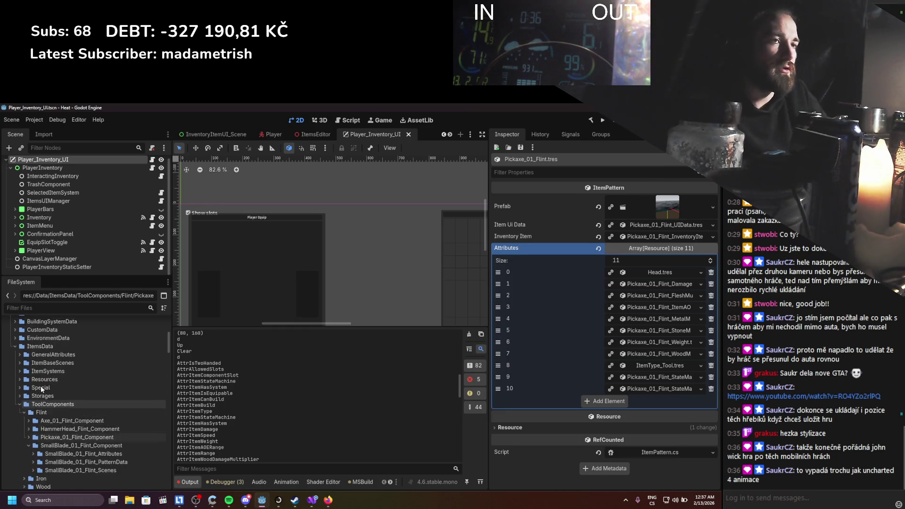
pyautogui.scroll(2, 42, 389)
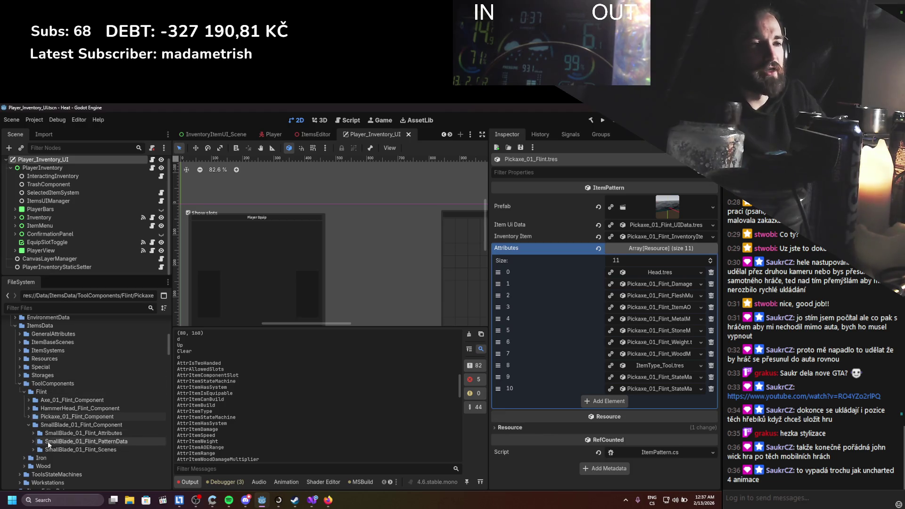
pyautogui.click(34, 450)
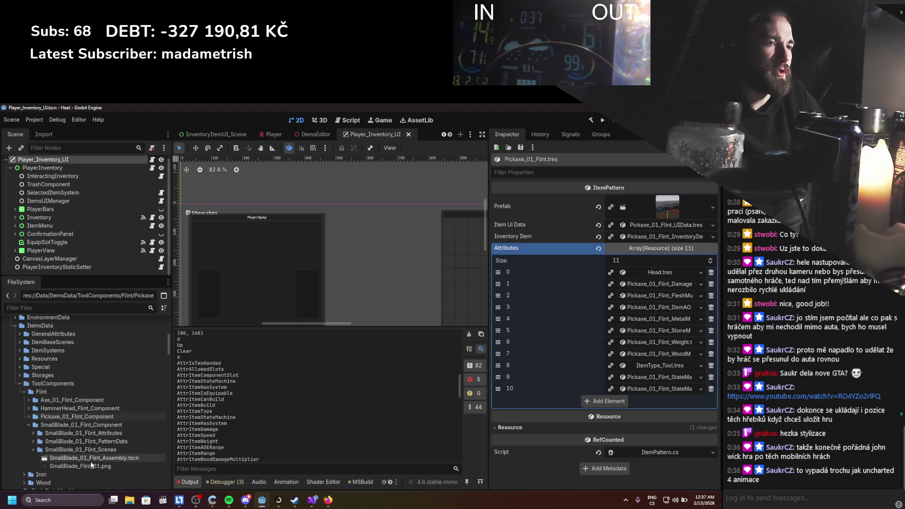
pyautogui.click(29, 450)
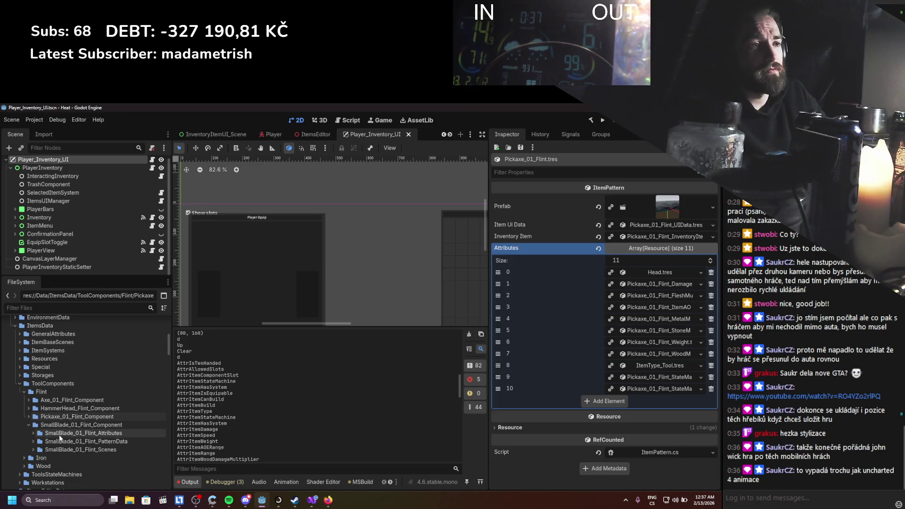
pyautogui.click(33, 432)
pyautogui.scroll(-2, 92, 423)
pyautogui.click(94, 431)
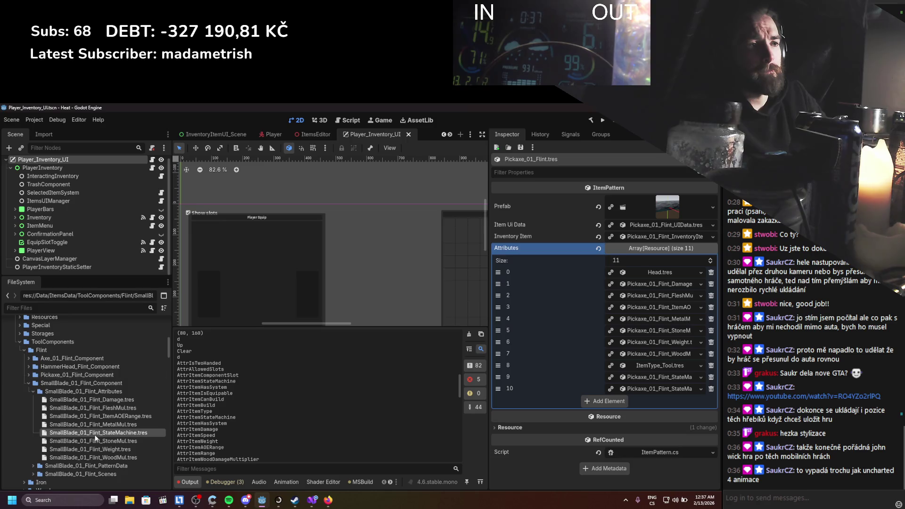
pyautogui.hotkey('ctrl', 'd')
pyautogui.click(362, 304)
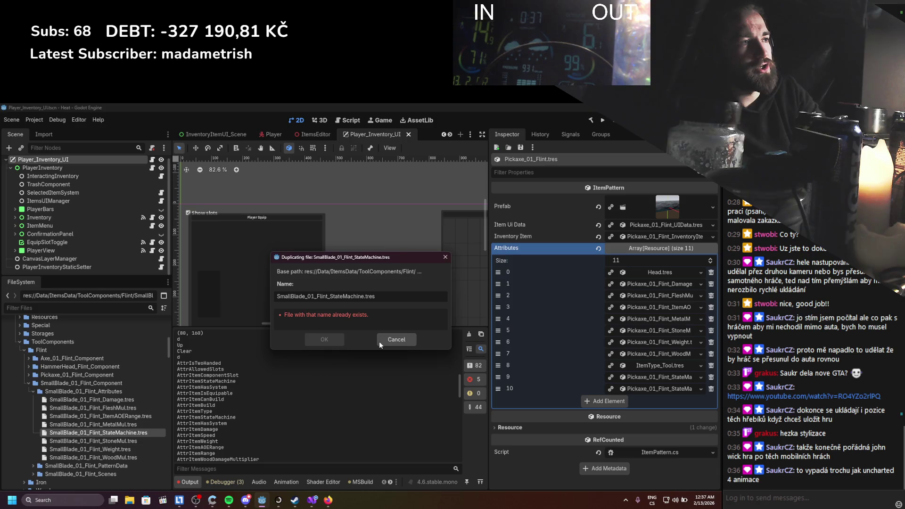
pyautogui.write('Priority')
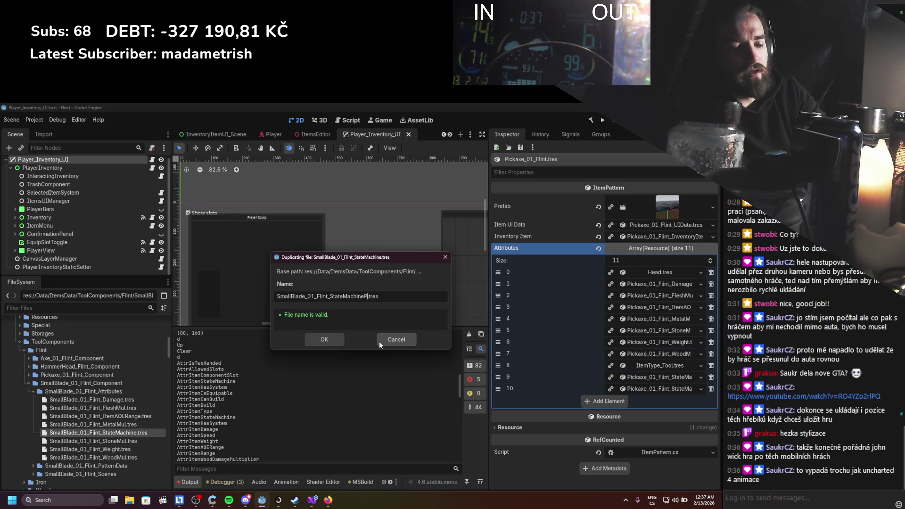
pyautogui.press('Return')
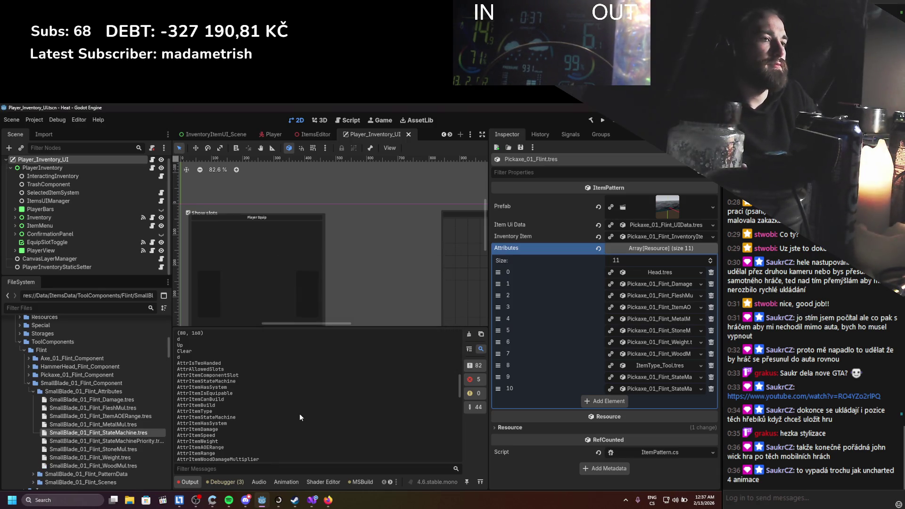
# Set the new attribute's name to AttrItemStateMachinePriority, type INT, value 1, and save.
pyautogui.click(123, 441)
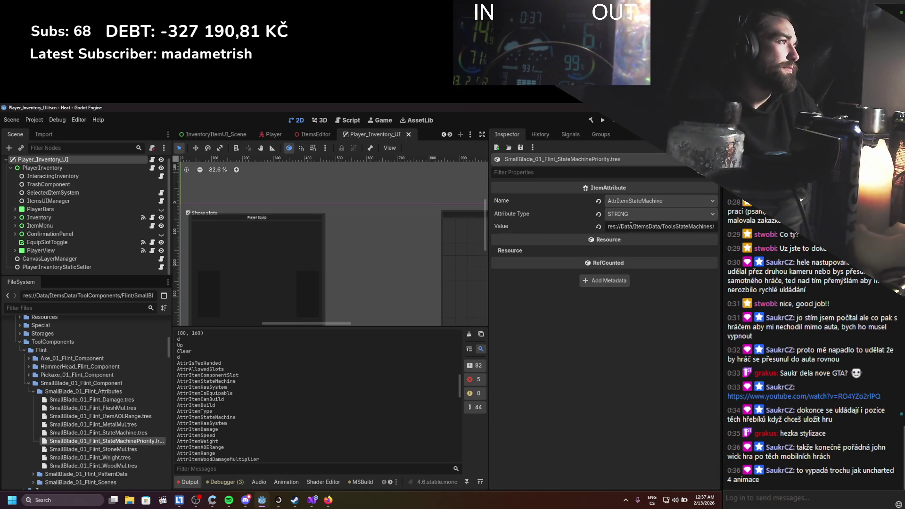
pyautogui.click(650, 213)
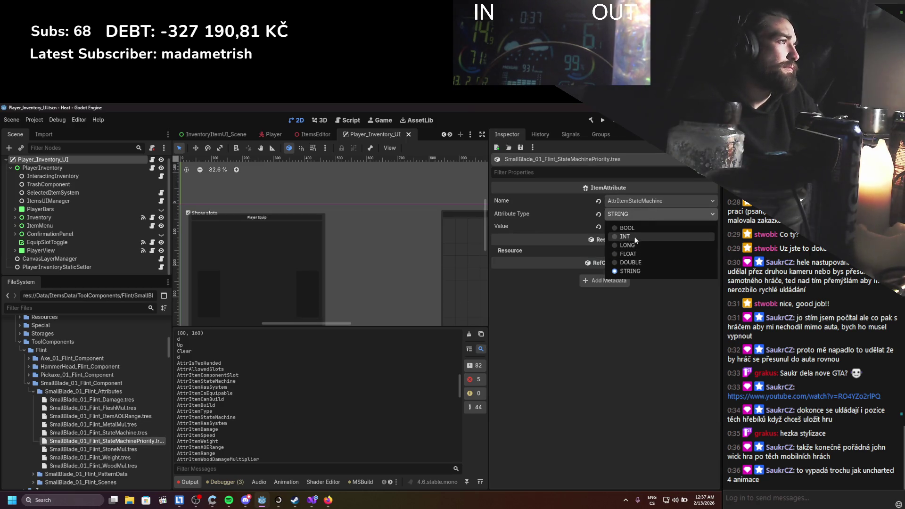
pyautogui.click(650, 202)
pyautogui.click(649, 203)
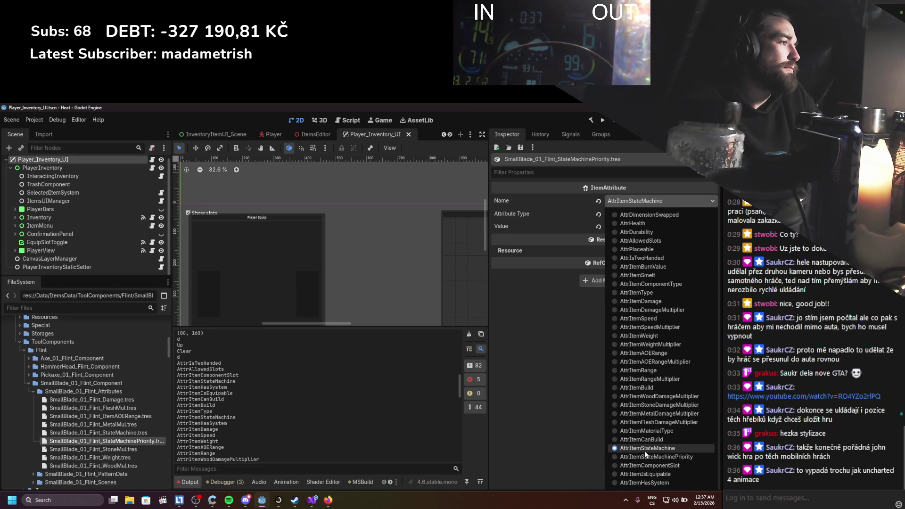
pyautogui.click(645, 454)
pyautogui.click(638, 216)
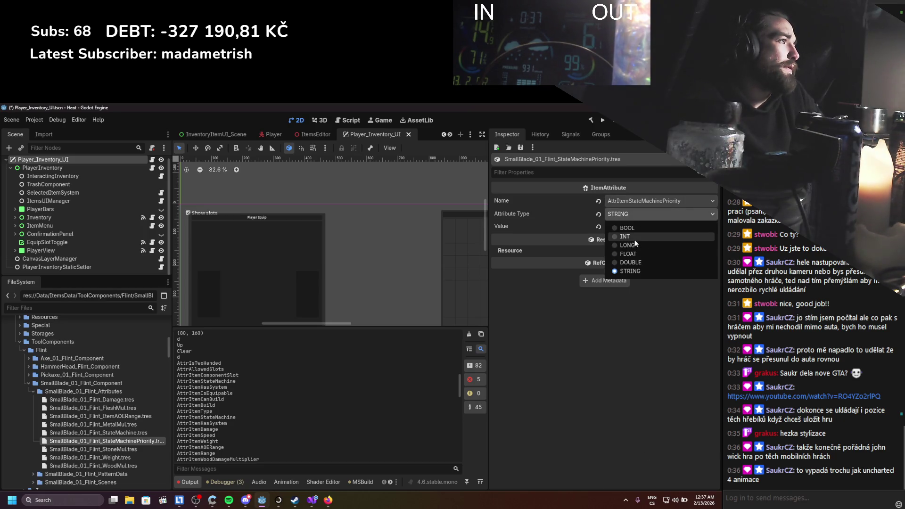
pyautogui.click(625, 236)
pyautogui.write('1')
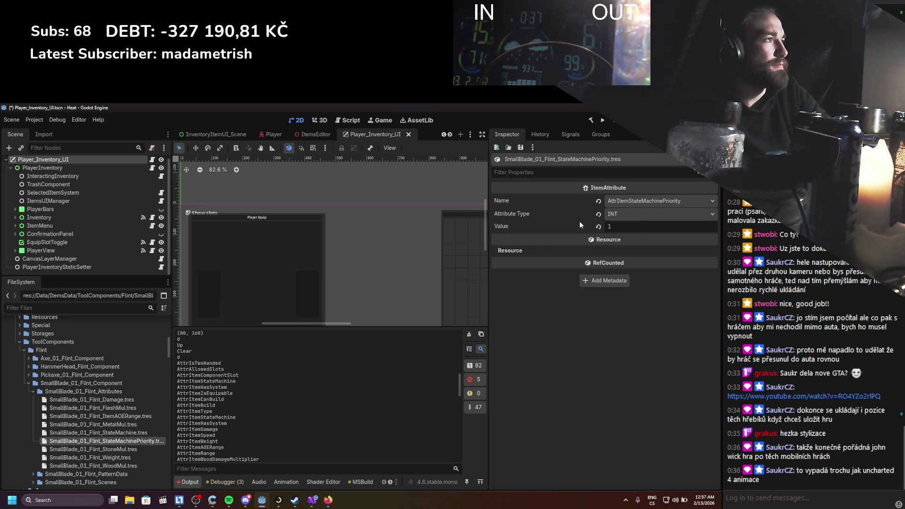
pyautogui.hotkey('ctrl', 's')
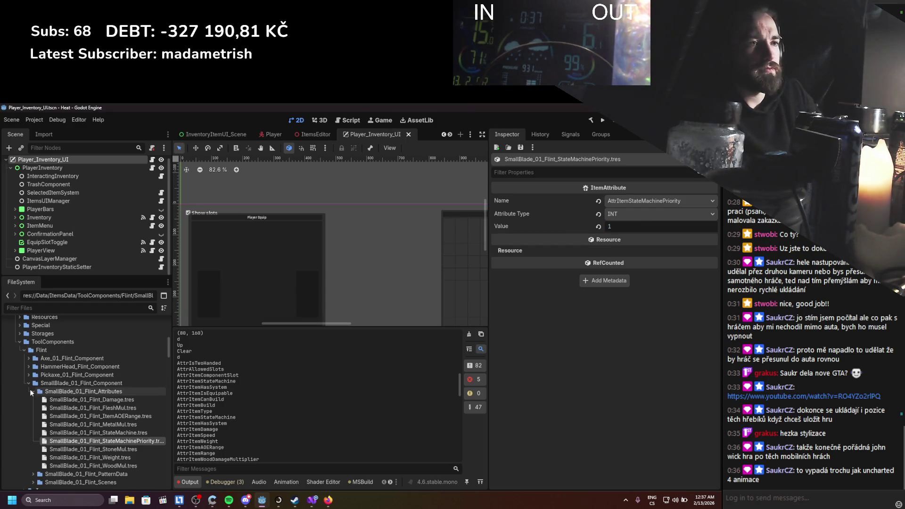
# Collapse the SmallBlade and Flint folders in the FileSystem tree.
pyautogui.click(33, 392)
pyautogui.click(33, 400)
pyautogui.click(33, 398)
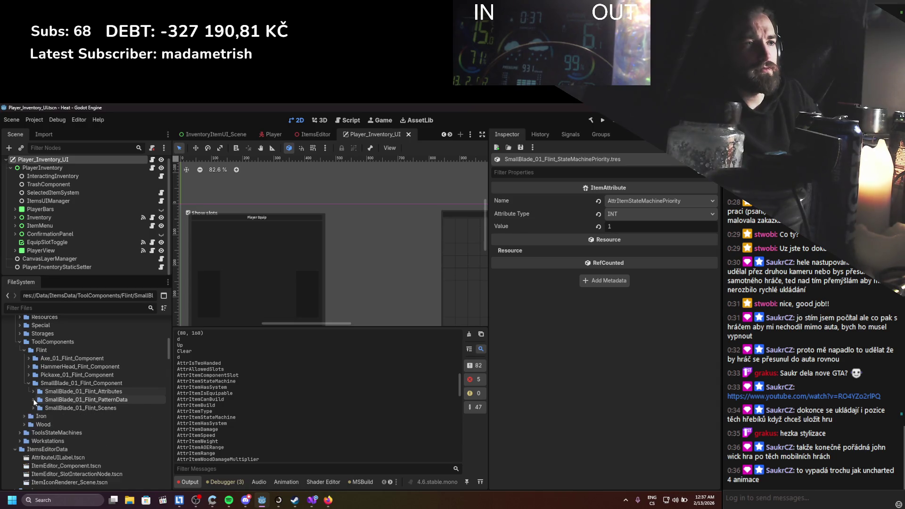
pyautogui.click(29, 383)
pyautogui.scroll(1, 29, 384)
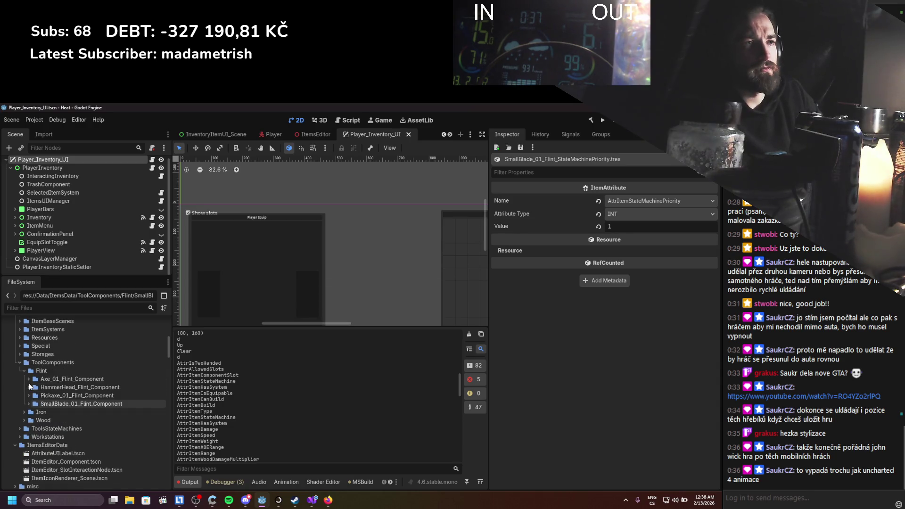
pyautogui.click(26, 371)
pyautogui.scroll(3, 37, 408)
# In Visual Studio, jump from ItemAssembler.cs into AttributeMerger and expand its itemData region.
pyautogui.hotkey('alt', 'Tab')
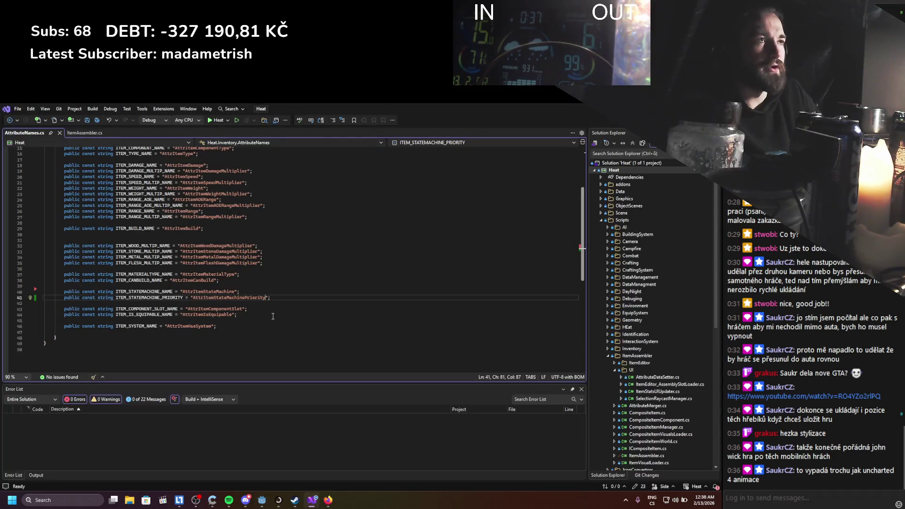
pyautogui.click(90, 136)
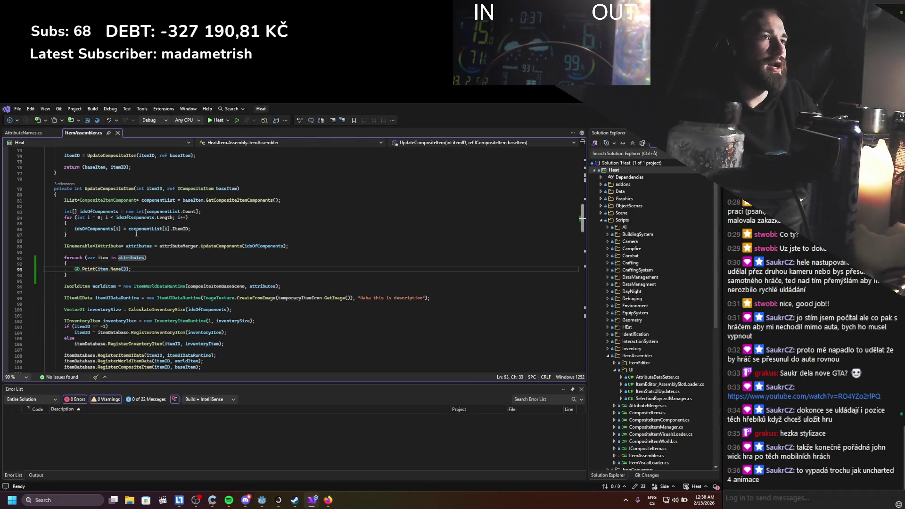
pyautogui.keyDown('ctrl'); pyautogui.click(236, 246); pyautogui.keyUp('ctrl')
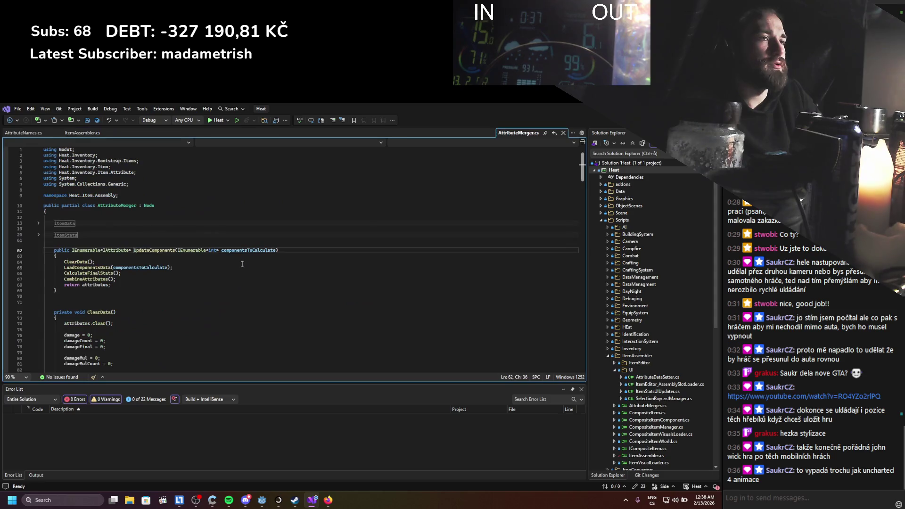
pyautogui.click(39, 234)
pyautogui.click(36, 222)
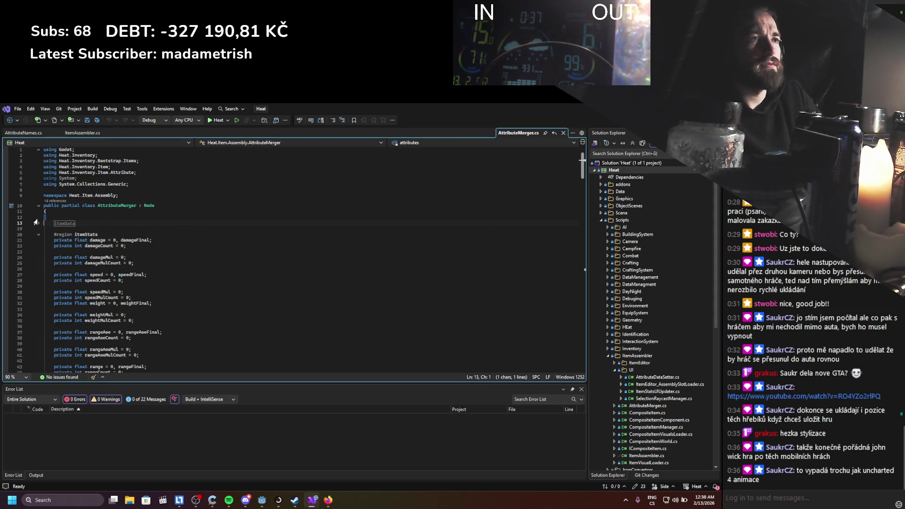
pyautogui.click(38, 224)
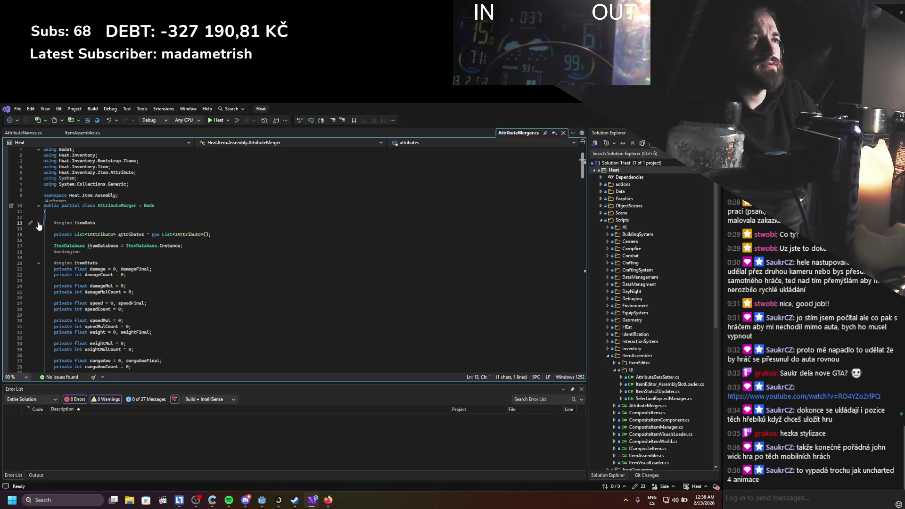
pyautogui.click(39, 263)
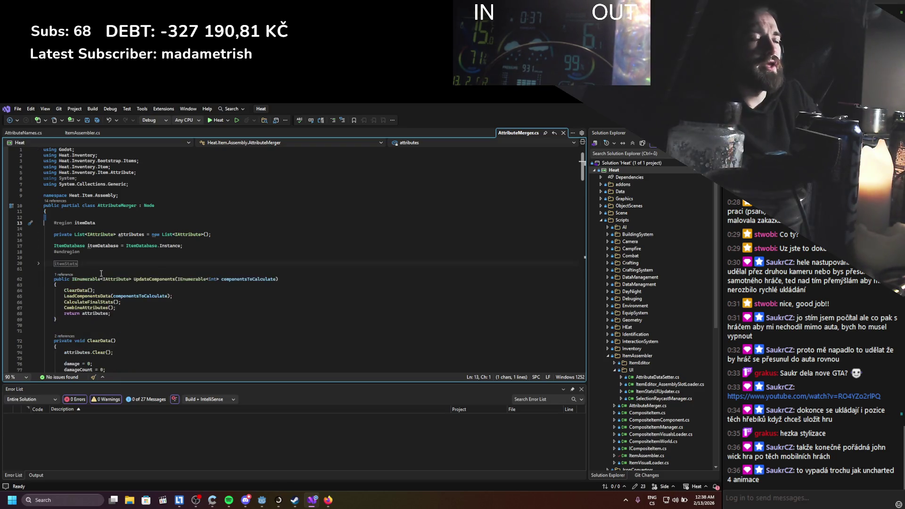
# Review GetPrimaryMaterial and the damage cases, then return to the attributes field declaration.
pyautogui.scroll(-4, 125, 275)
pyautogui.scroll(-20, 124, 274)
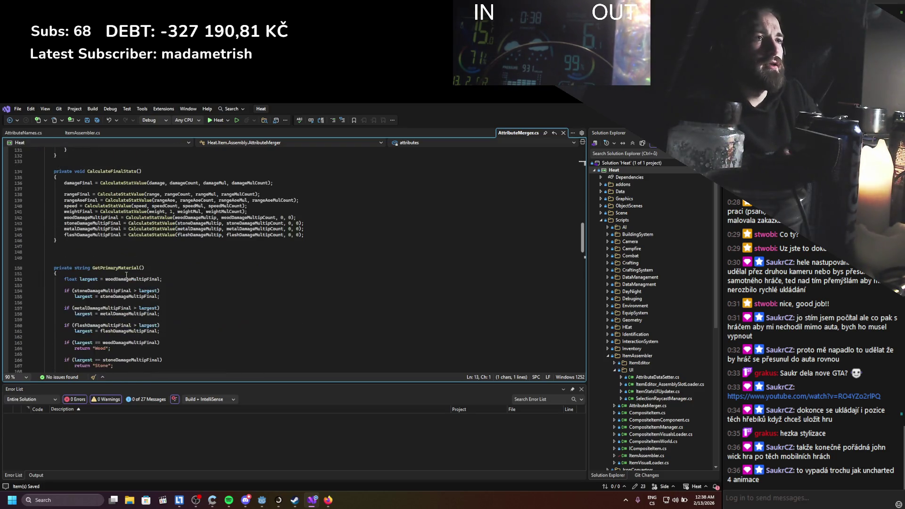
pyautogui.scroll(-2, 126, 275)
pyautogui.moveTo(48, 159); pyautogui.dragTo(119, 282)
pyautogui.click(119, 282)
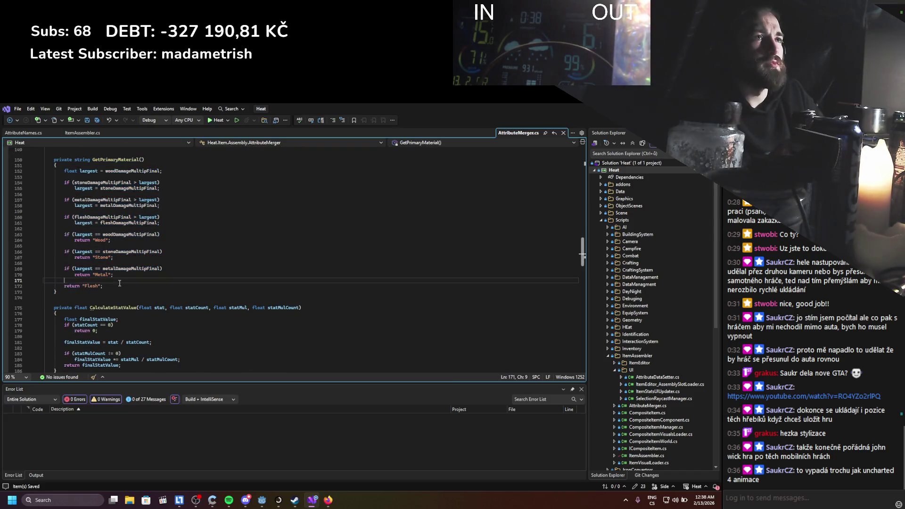
pyautogui.scroll(-18, 119, 282)
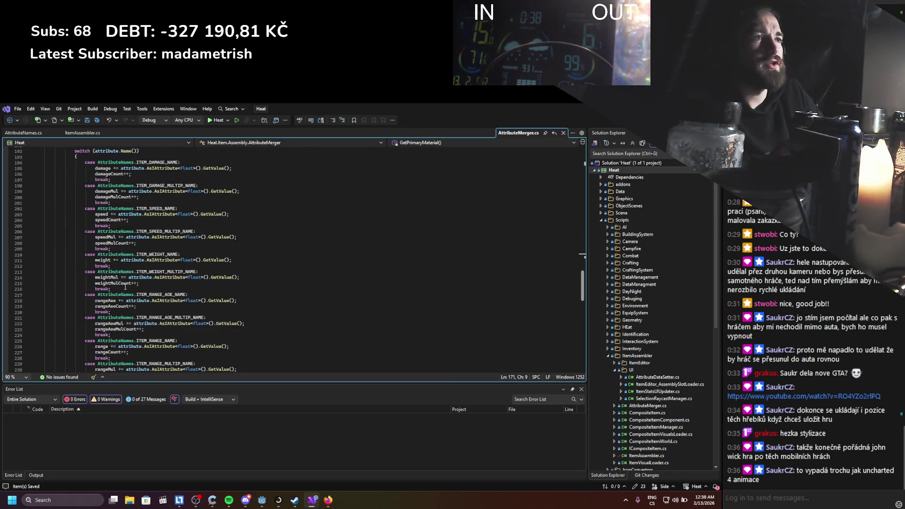
pyautogui.moveTo(262, 361); pyautogui.dragTo(85, 151)
pyautogui.scroll(-5, 188, 212)
pyautogui.click(258, 260)
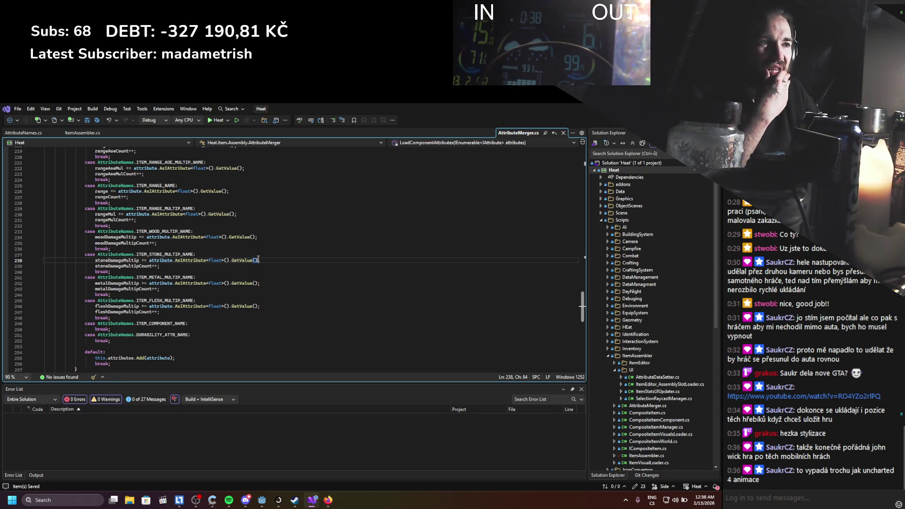
pyautogui.scroll(-2, 193, 253)
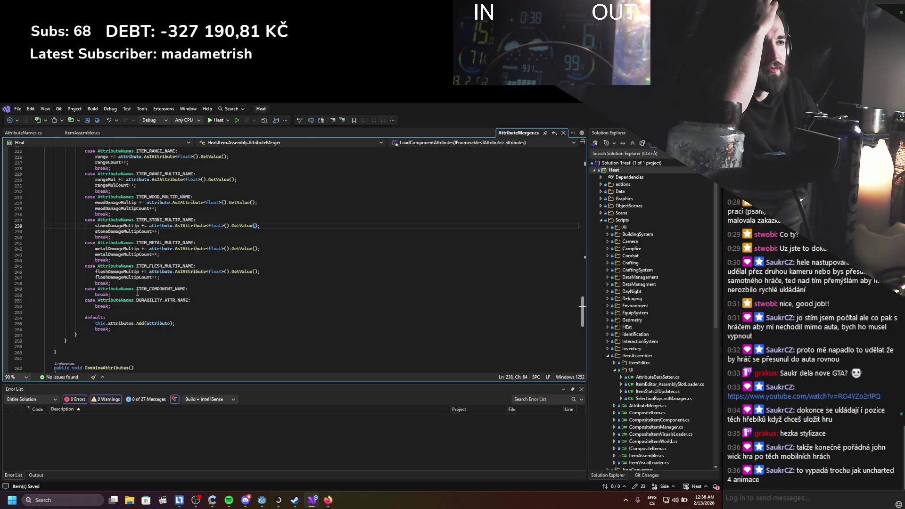
pyautogui.moveTo(136, 324)
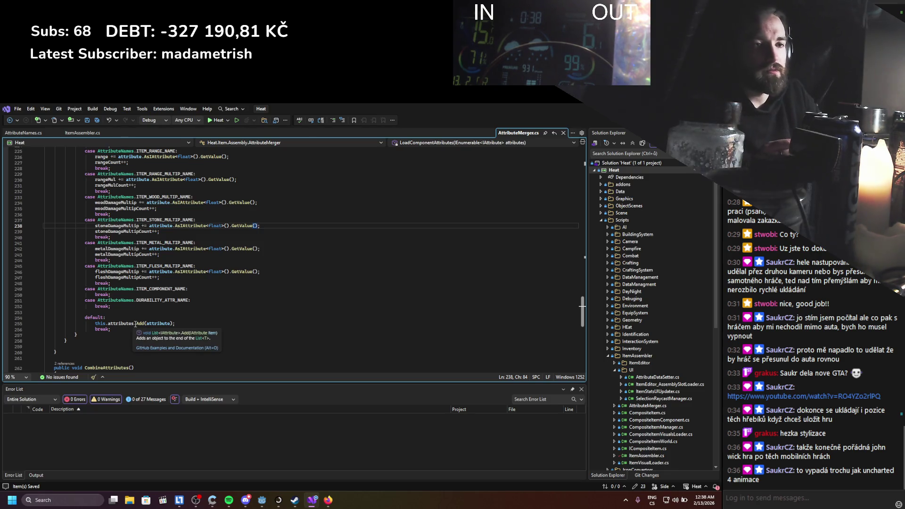
pyautogui.scroll(20, 136, 323)
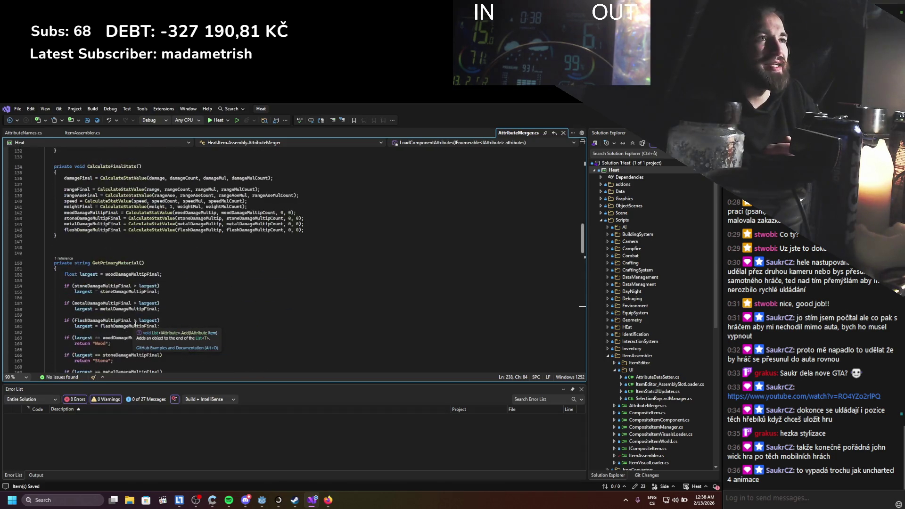
pyautogui.scroll(20, 136, 323)
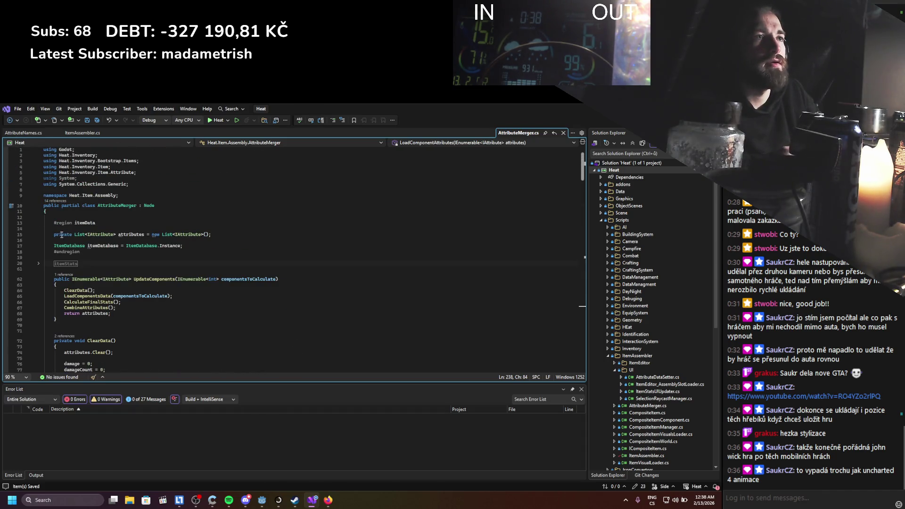
pyautogui.click(216, 234)
# Duplicate the attributes field declaration and select the copy's field name.
pyautogui.hotkey('ctrl', 'd')
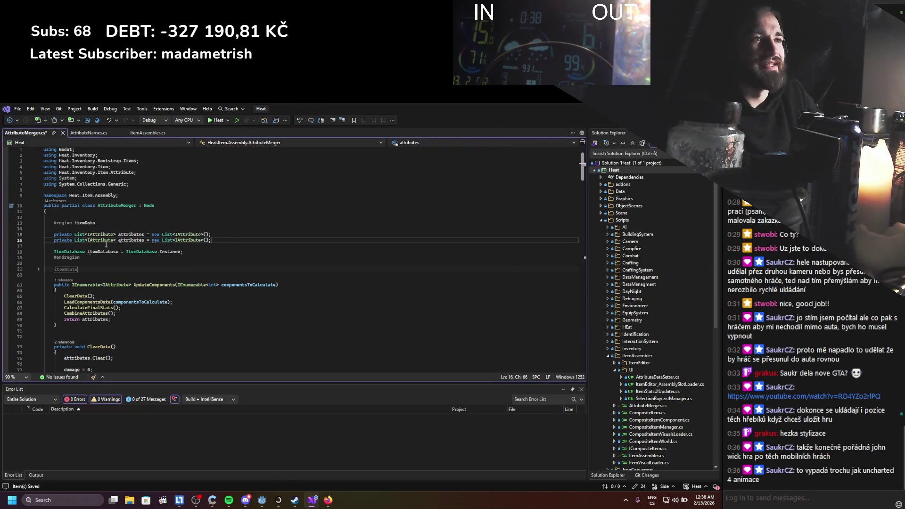
pyautogui.click(98, 240)
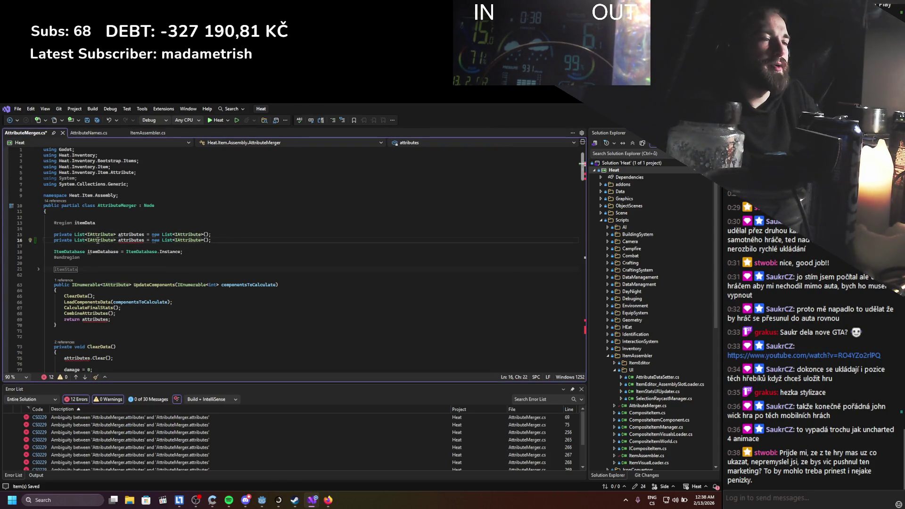
pyautogui.doubleClick(98, 240)
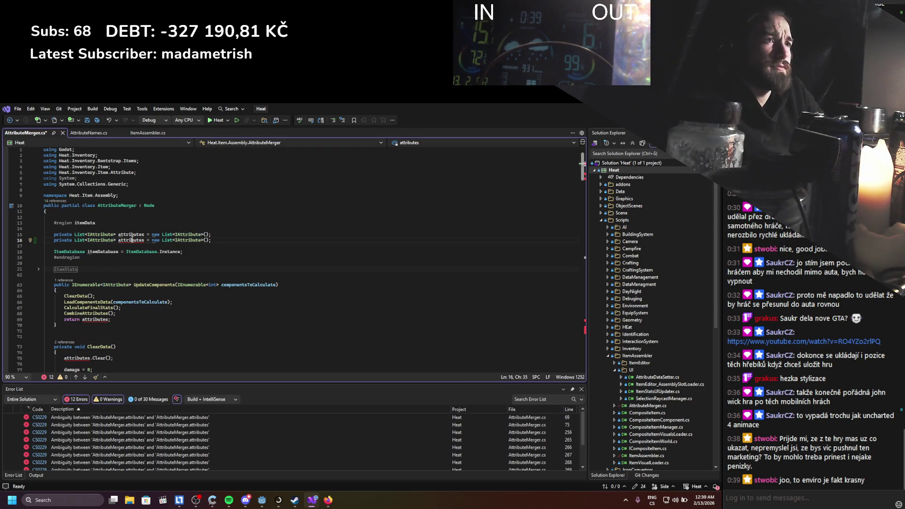
# Rename the duplicated field to stateMachines.
pyautogui.write('a')
pyautogui.write('tateMachine')
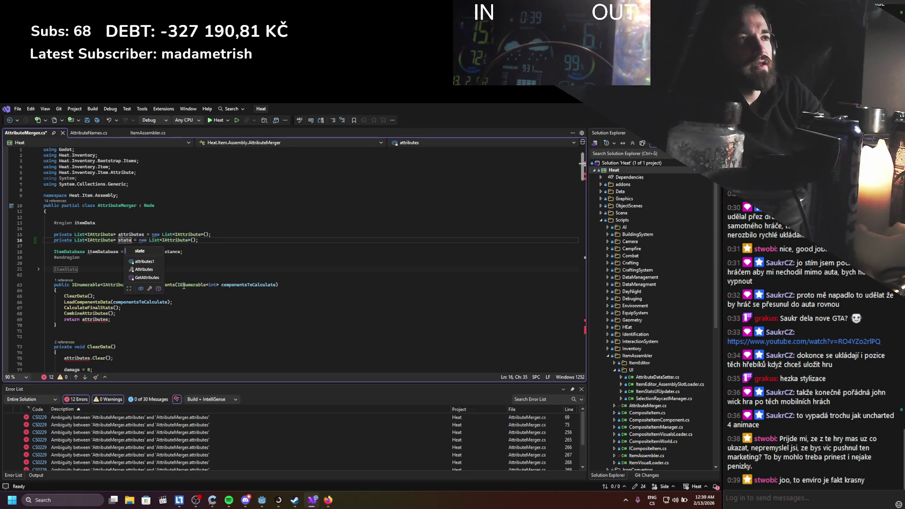
pyautogui.write('s')
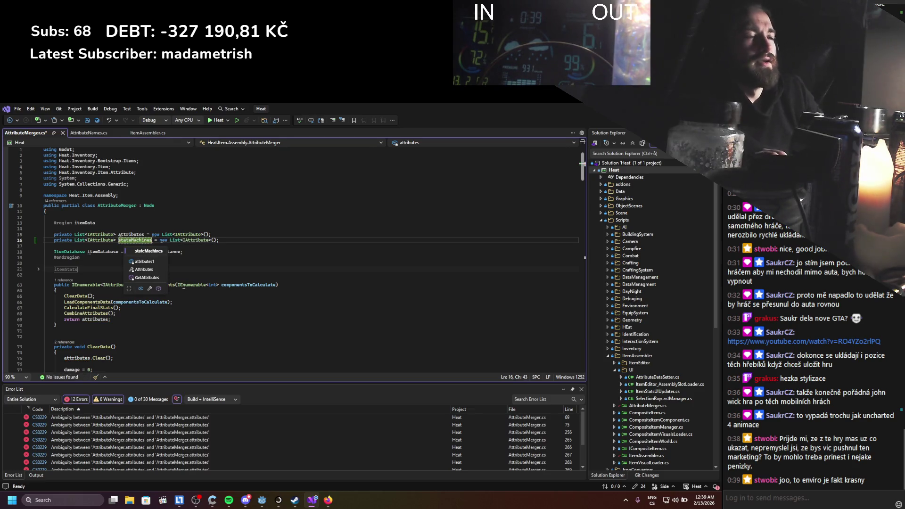
pyautogui.press('Escape')
pyautogui.press('Down')
pyautogui.press('Down')
pyautogui.press('Down')
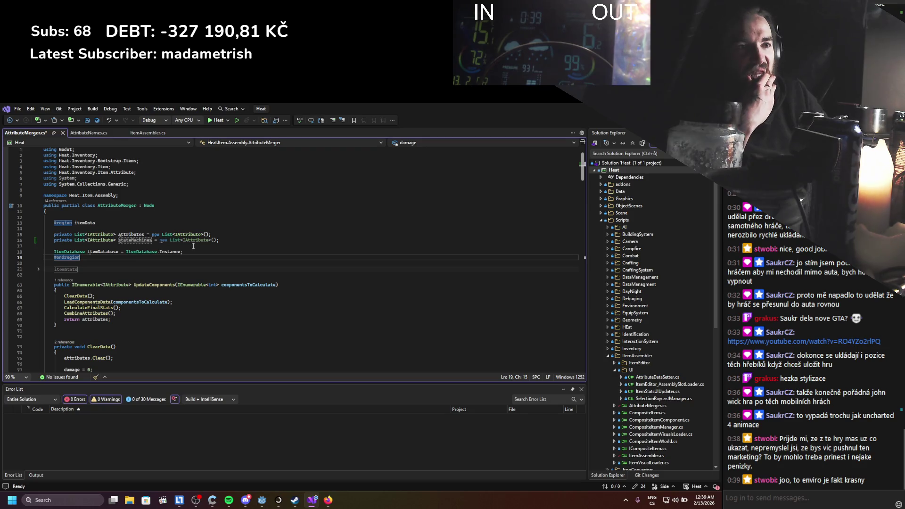
pyautogui.moveTo(219, 240); pyautogui.dragTo(73, 240)
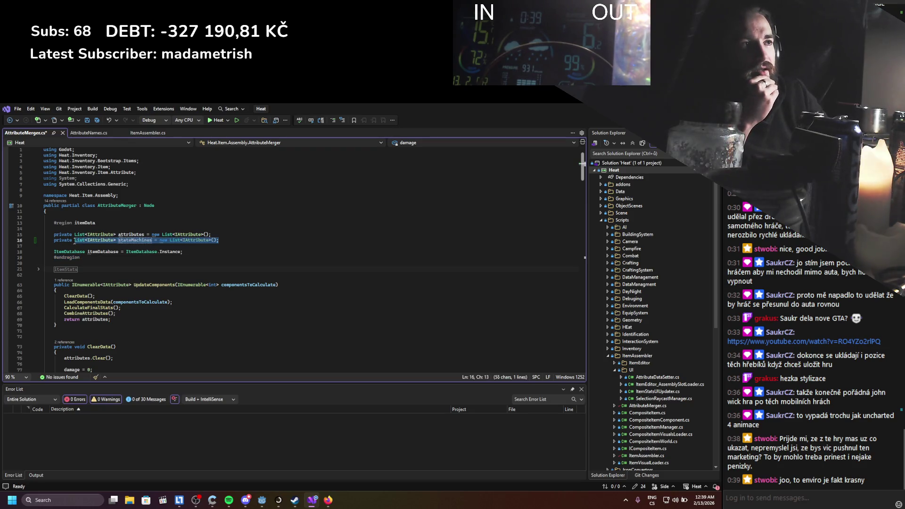
pyautogui.click(156, 260)
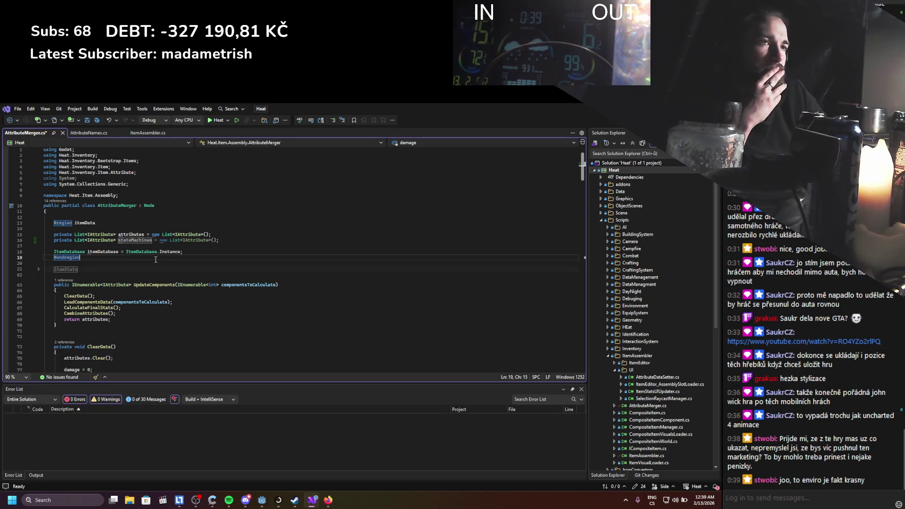
pyautogui.click(140, 240)
# Add a stateMachinesPriorities field copied from stateMachines and save AttributeMerger.cs.
pyautogui.hotkey('ctrl', 'd')
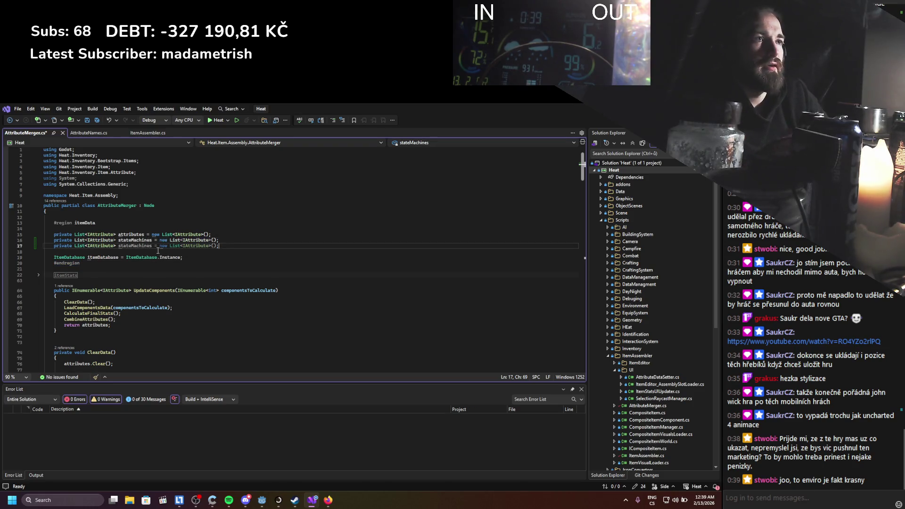
pyautogui.write('Priority')
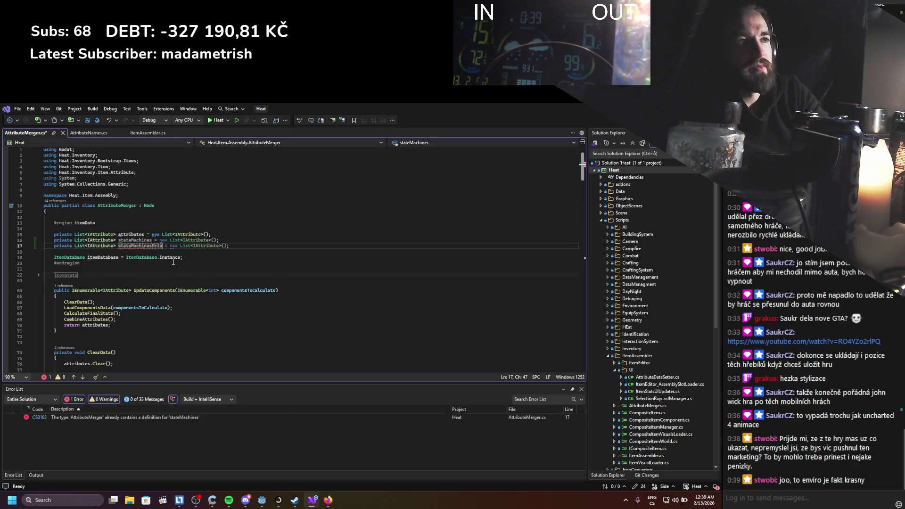
pyautogui.press('BackSpace')
pyautogui.write('ies')
pyautogui.hotkey('ctrl', 's')
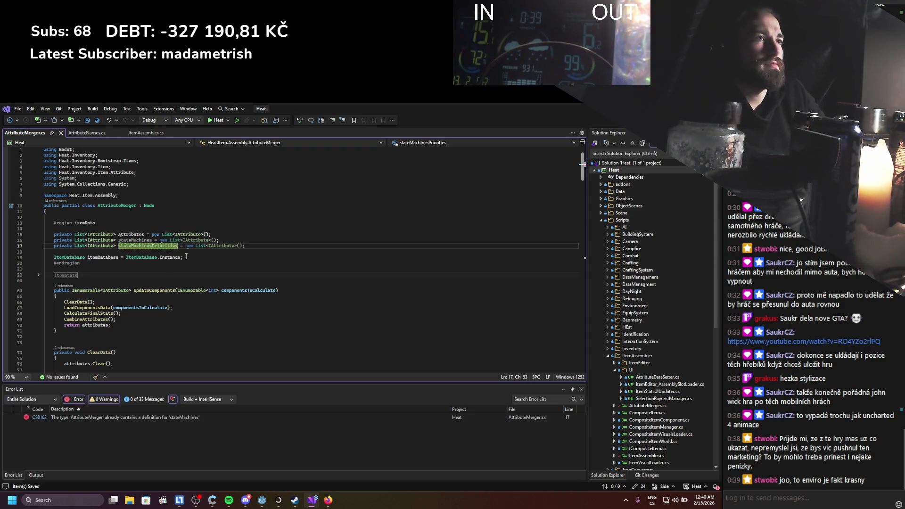
pyautogui.click(177, 277)
pyautogui.scroll(-20, 177, 276)
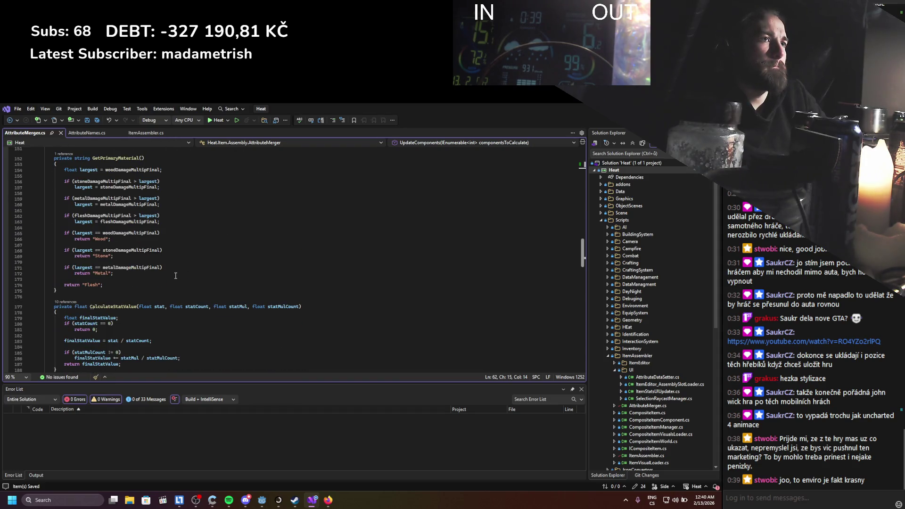
pyautogui.scroll(-10, 175, 276)
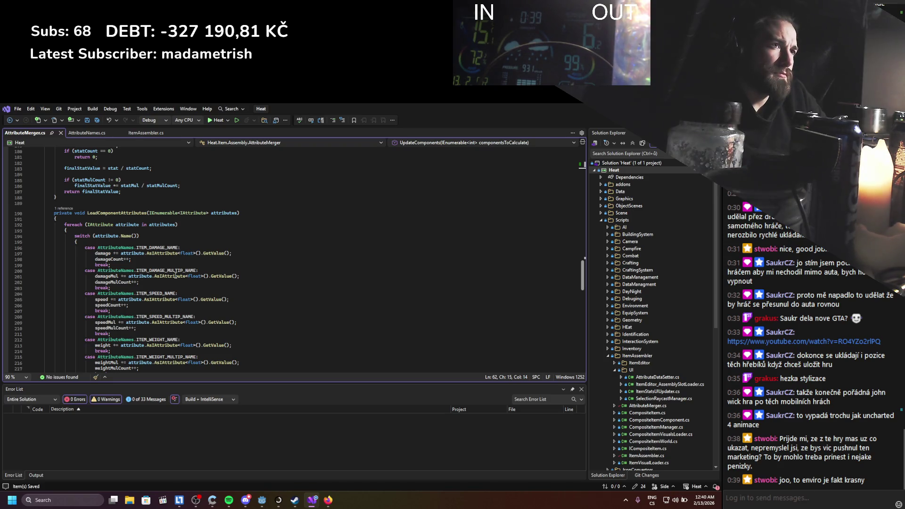
pyautogui.scroll(-15, 176, 276)
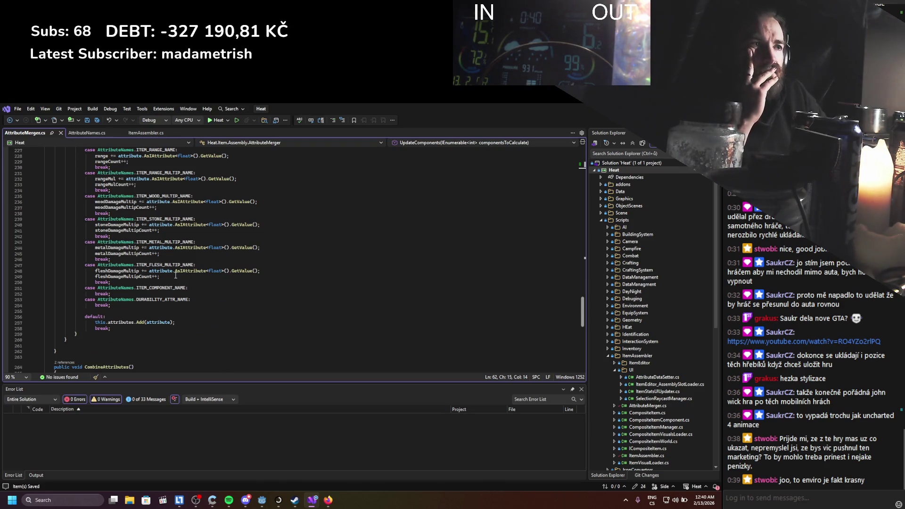
pyautogui.scroll(18, 175, 276)
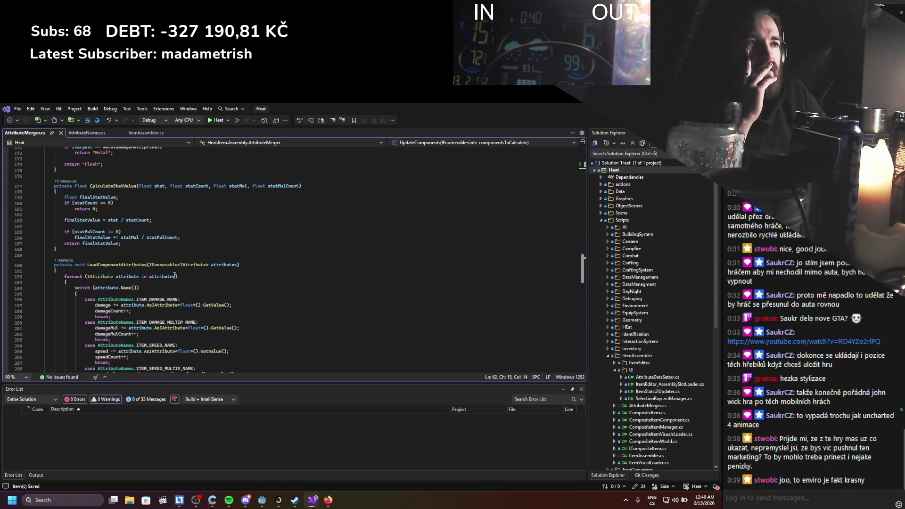
pyautogui.moveTo(105, 270); pyautogui.dragTo(174, 353)
pyautogui.click(199, 288)
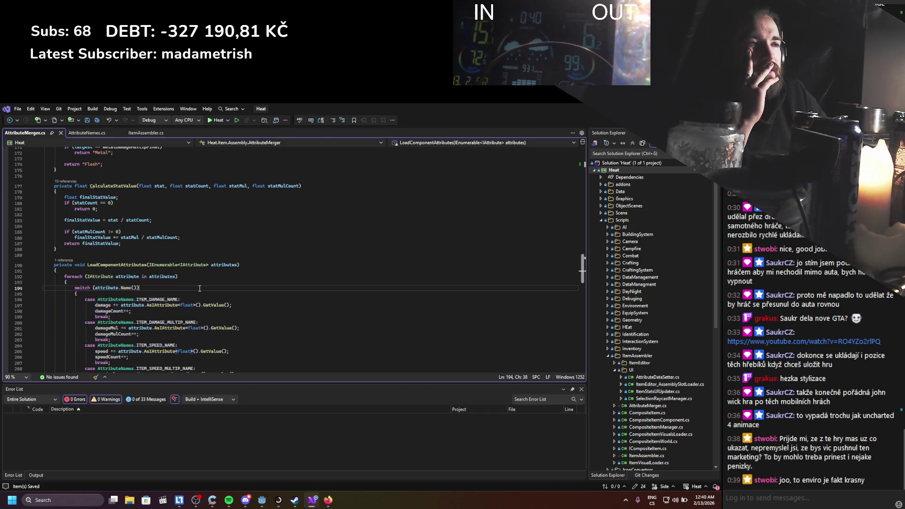
pyautogui.doubleClick(137, 277)
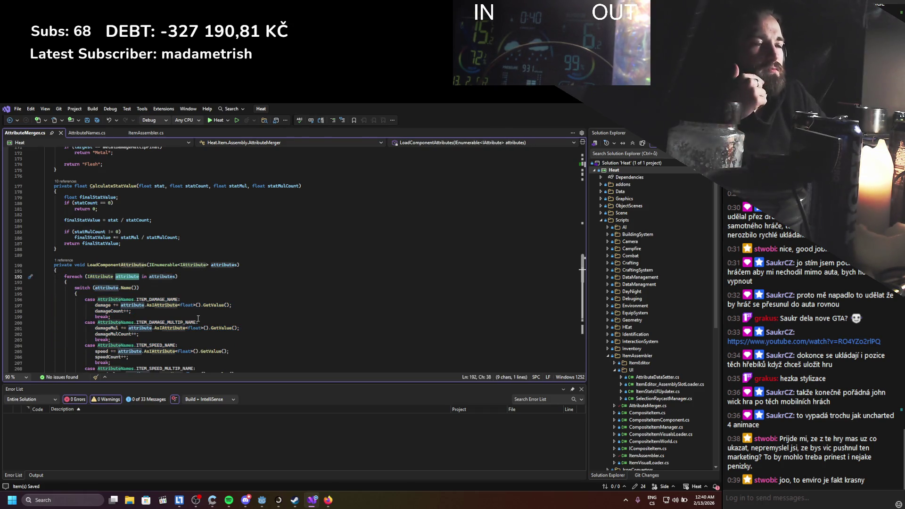
pyautogui.scroll(-5, 201, 316)
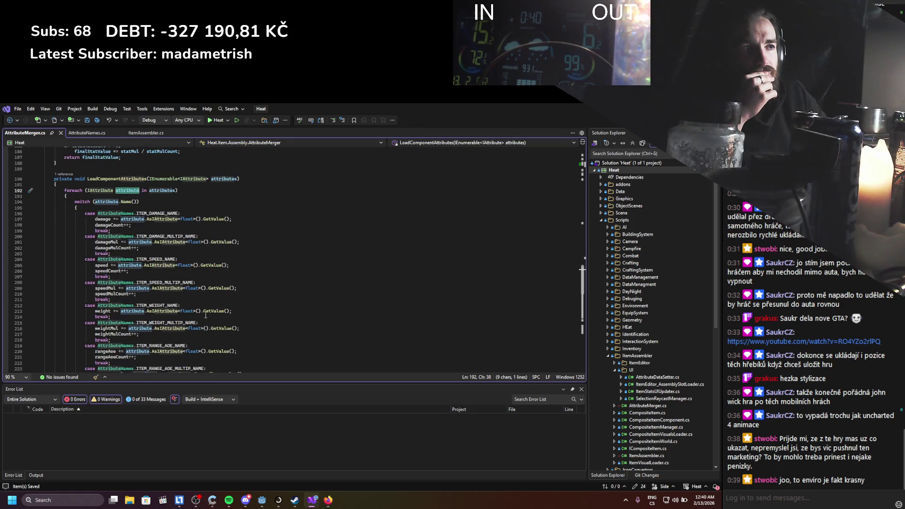
pyautogui.scroll(-8, 205, 315)
pyautogui.scroll(-6, 206, 315)
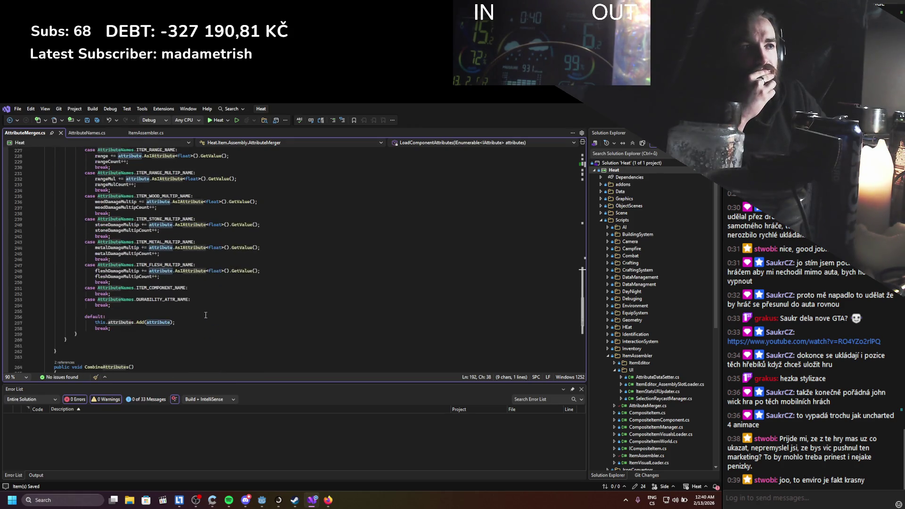
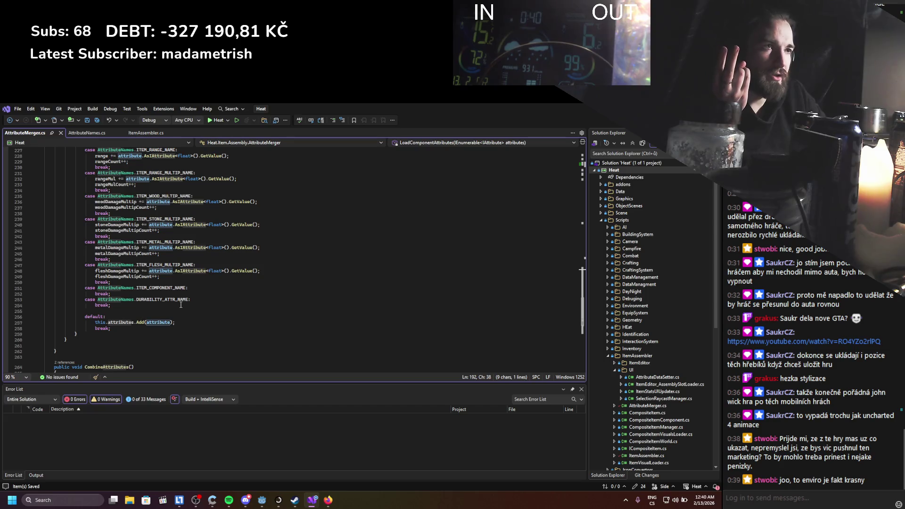
# Copy the component and durability switch cases, paste a duplicate pair below them, and select ITEM_COMPONENT_NAME for renaming.
pyautogui.moveTo(142, 307)
pyautogui.mouseDown()
pyautogui.moveTo(71, 297)
pyautogui.moveTo(90, 291)
pyautogui.mouseUp()
pyautogui.hotkey('ctrl', 'c')
pyautogui.click(131, 304)
pyautogui.press('Return')
pyautogui.hotkey('ctrl', 'v')
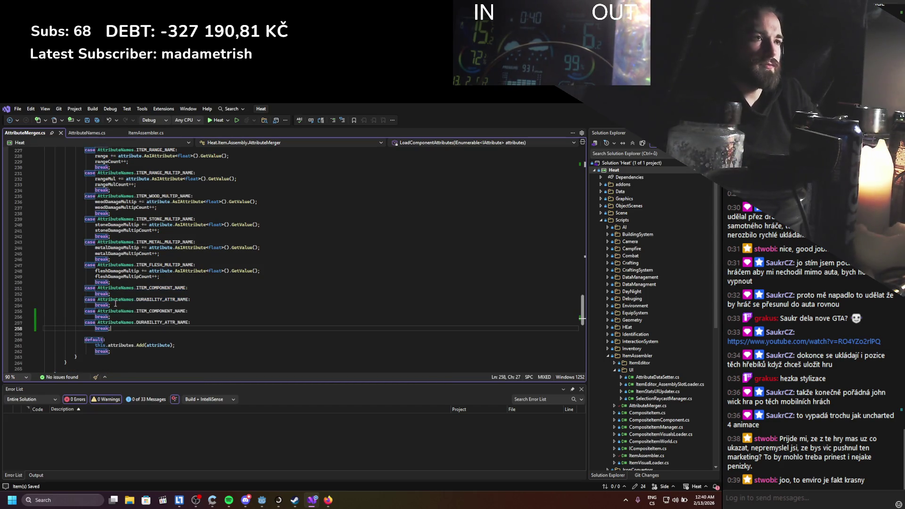
pyautogui.doubleClick(151, 311)
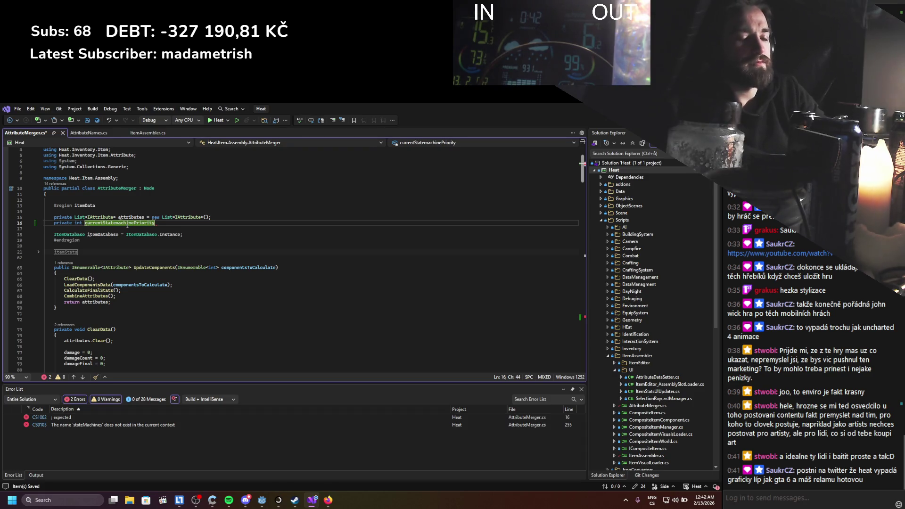
# Initialise currentStatemachinePriority to -1, save, and duplicate its declaration line.
pyautogui.write(' = ')
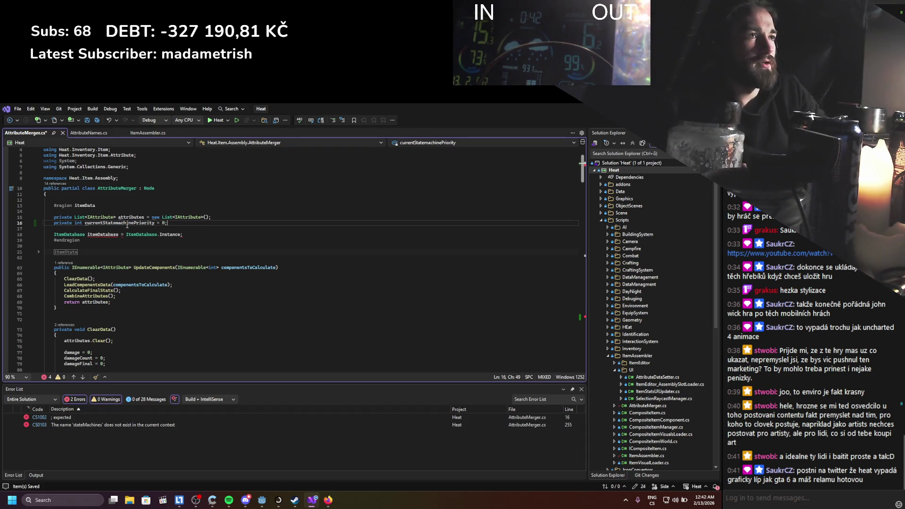
pyautogui.write('-1')
pyautogui.hotkey('ctrl', 's')
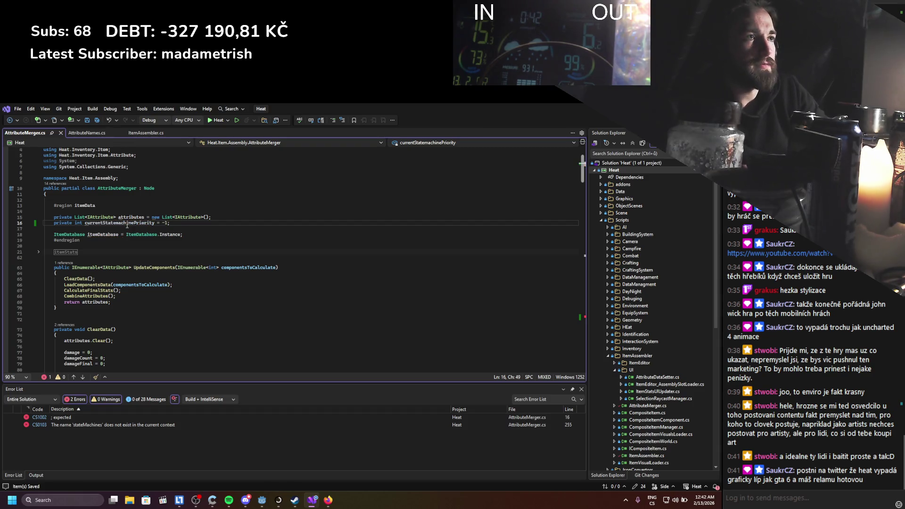
pyautogui.hotkey('ctrl', 'd')
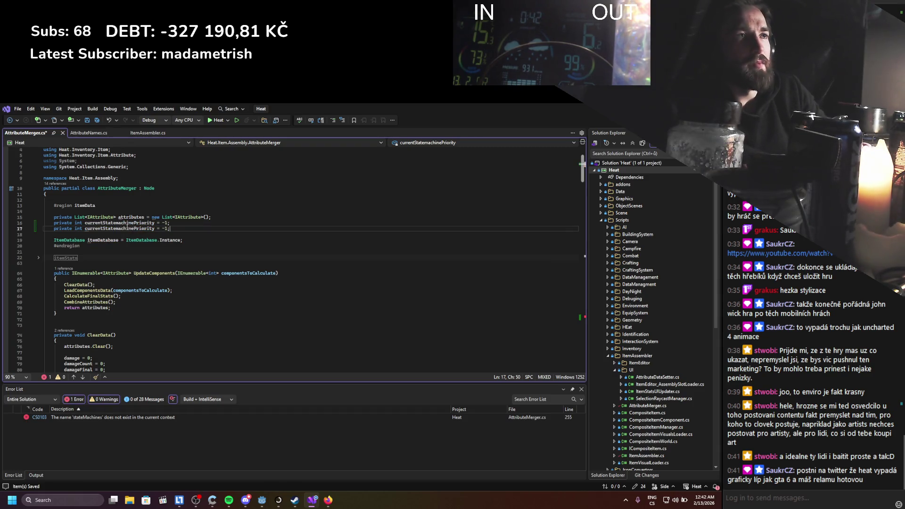
# Scroll through AttributeMerger.cs to review the switch cases near its end.
pyautogui.scroll(-20, 128, 225)
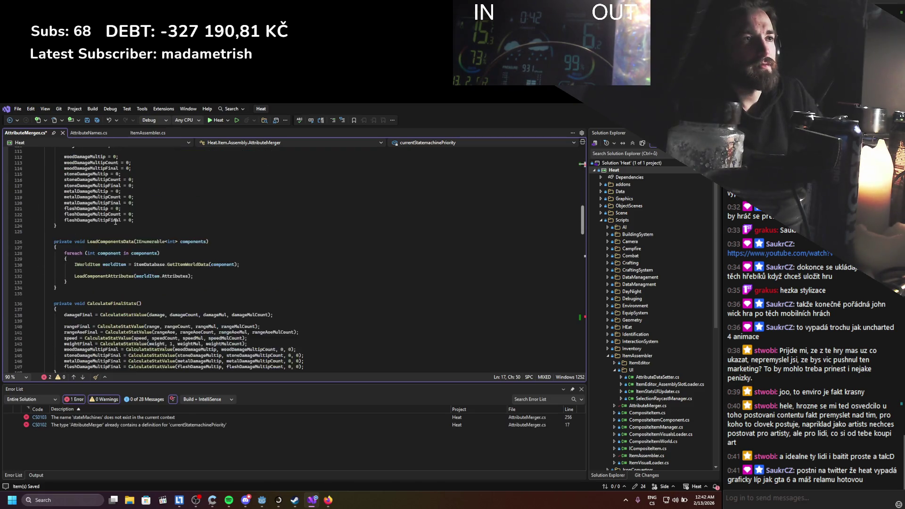
pyautogui.scroll(-20, 116, 221)
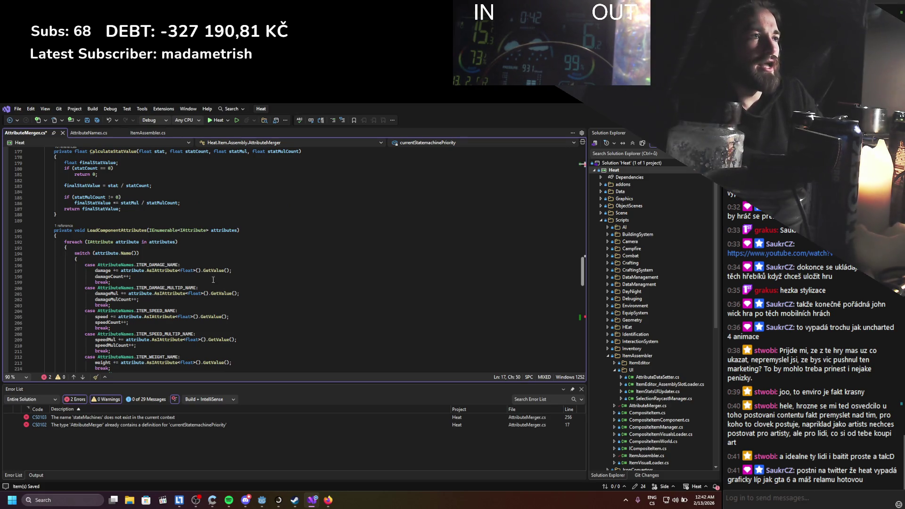
pyautogui.moveTo(162, 271); pyautogui.dragTo(181, 265)
pyautogui.scroll(7, 205, 309)
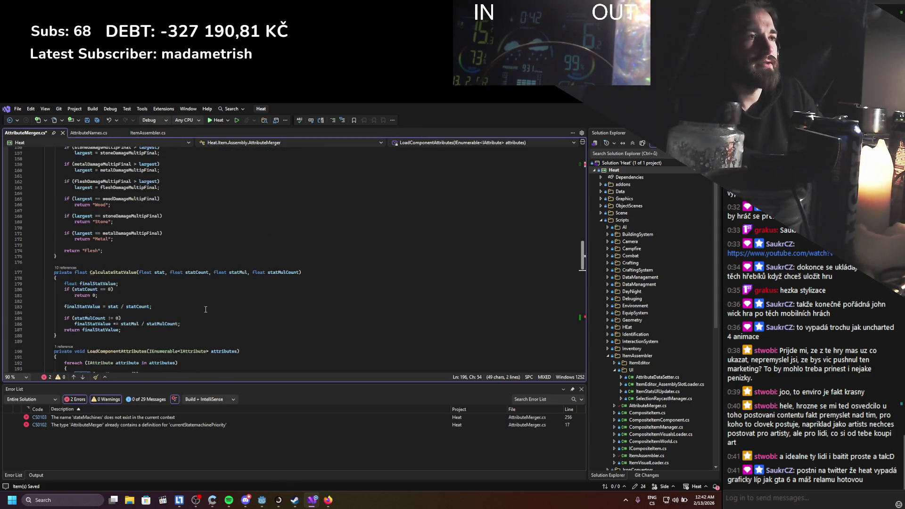
pyautogui.scroll(-20, 205, 310)
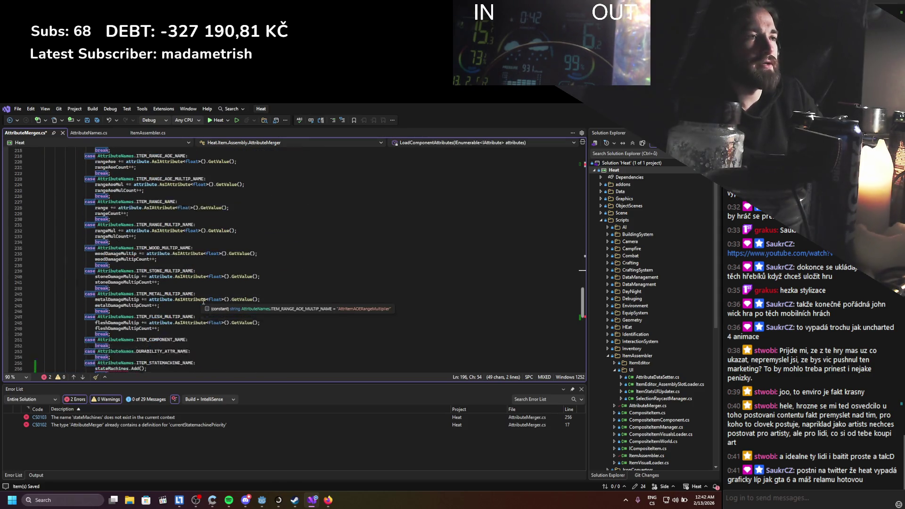
pyautogui.scroll(-2, 204, 302)
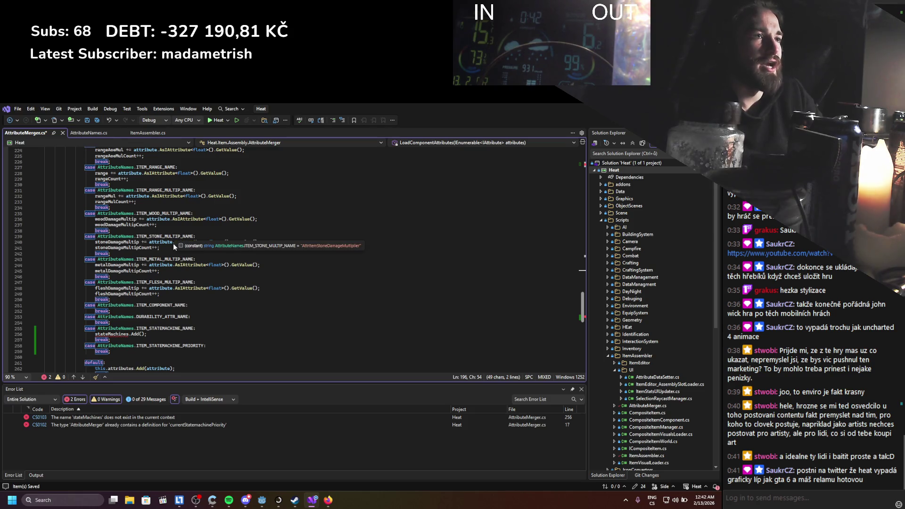
pyautogui.scroll(-3, 198, 302)
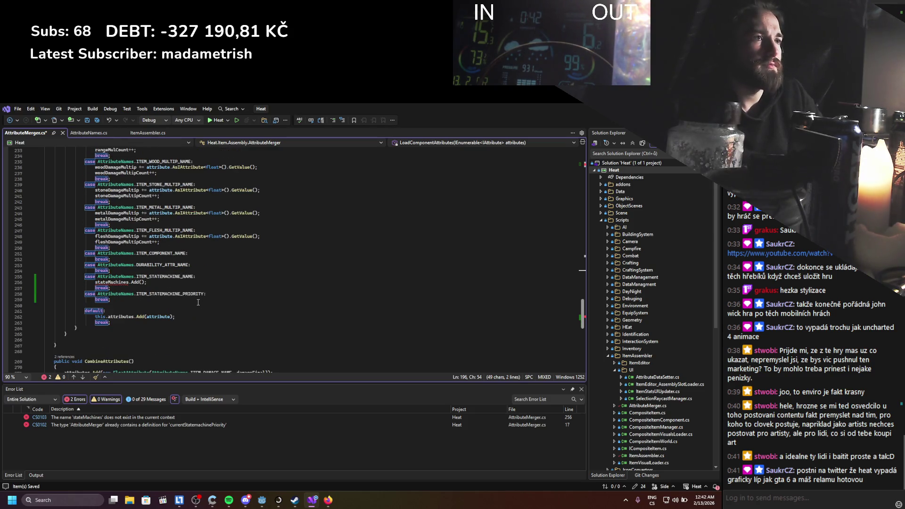
pyautogui.click(107, 320)
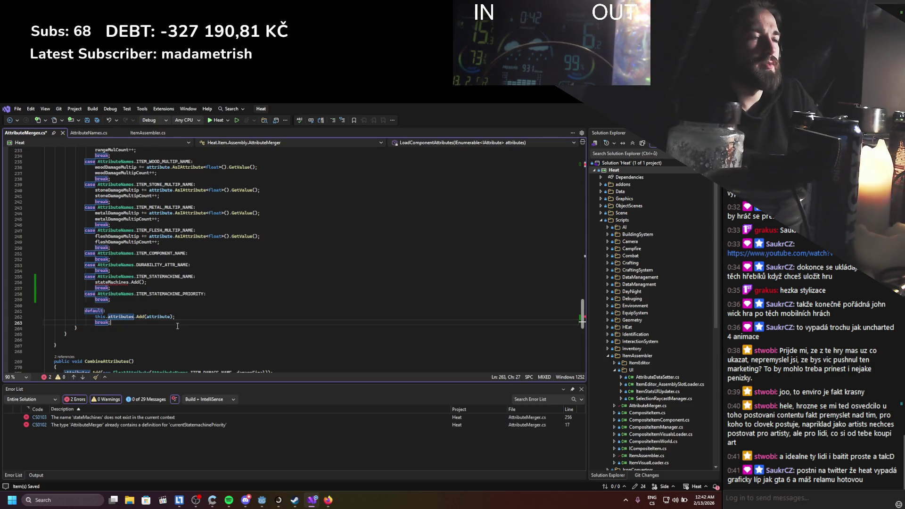
pyautogui.scroll(7, 177, 326)
pyautogui.scroll(20, 177, 326)
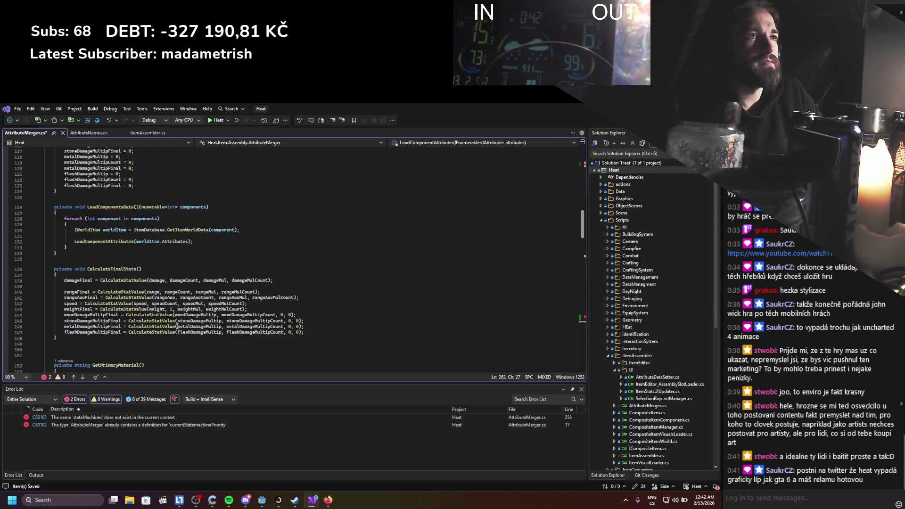
pyautogui.scroll(3, 177, 326)
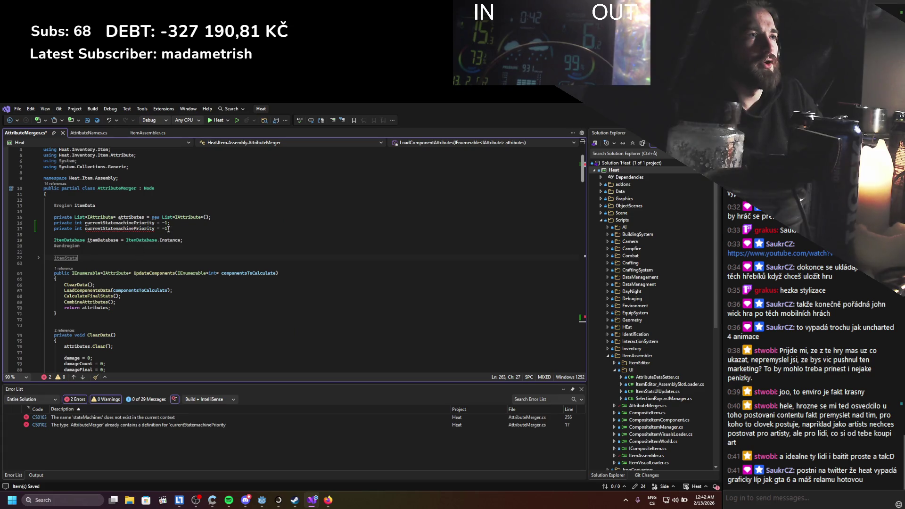
# Change the duplicated line 17 field's type from int to IAttribute.
pyautogui.moveTo(168, 228); pyautogui.dragTo(84, 229)
pyautogui.click(75, 228)
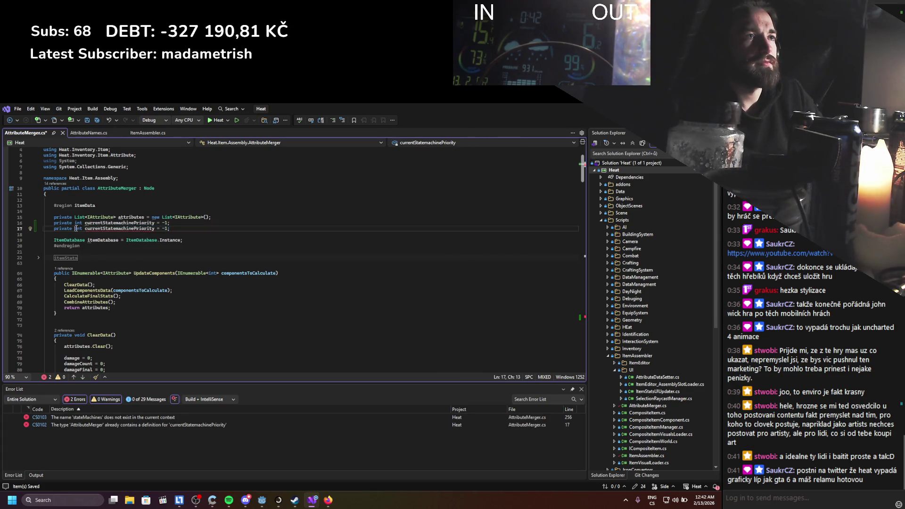
pyautogui.press('Delete')
pyautogui.press('Delete')
pyautogui.press('Delete')
pyautogui.write('Ia')
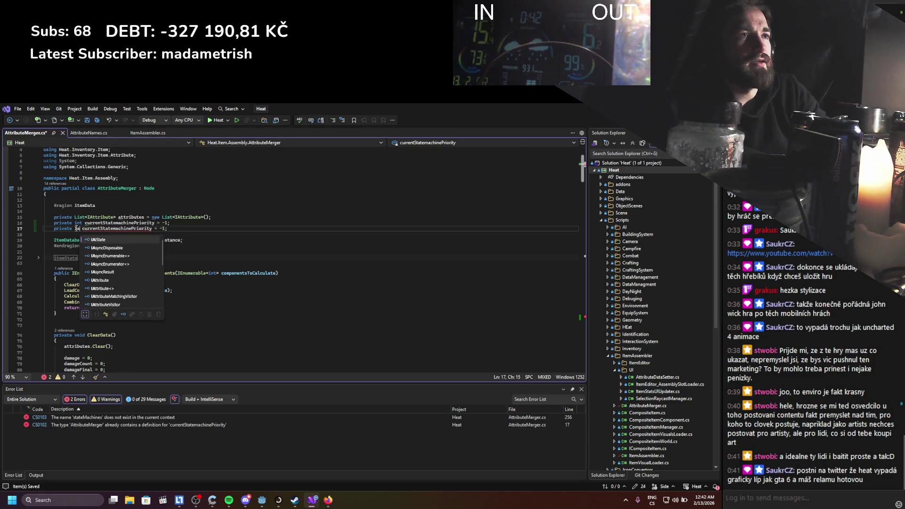
pyautogui.press('BackSpace')
pyautogui.press('BackSpace')
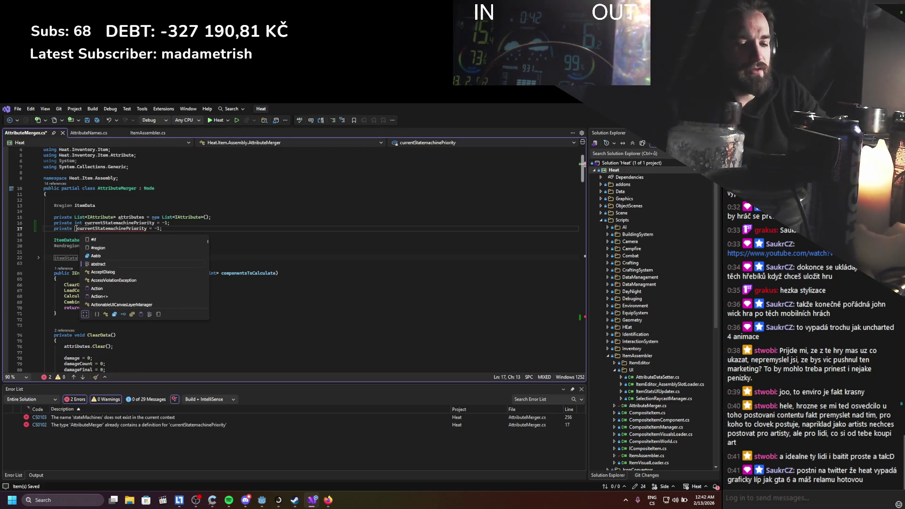
pyautogui.write('IAtt')
pyautogui.press('Tab')
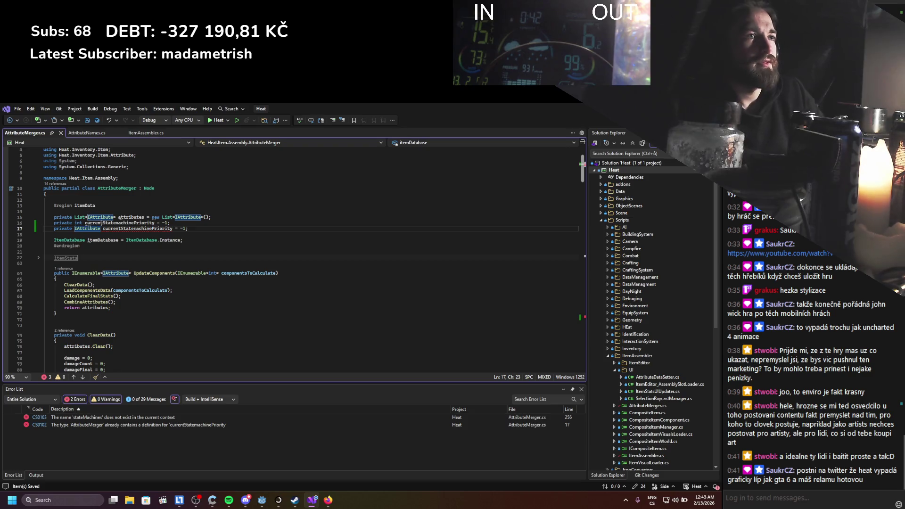
# Remove the -1 initializer, rename the field to currentStatemachine, and save.
pyautogui.click(166, 228)
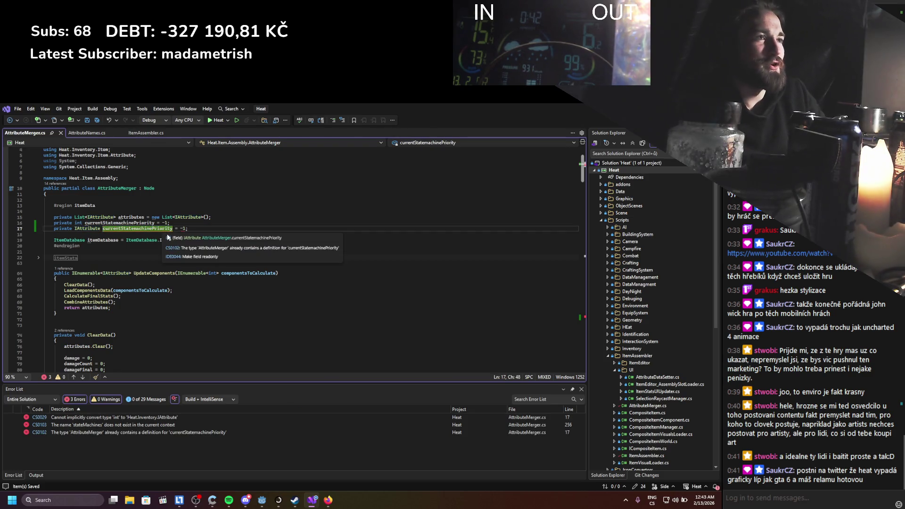
pyautogui.click(188, 228)
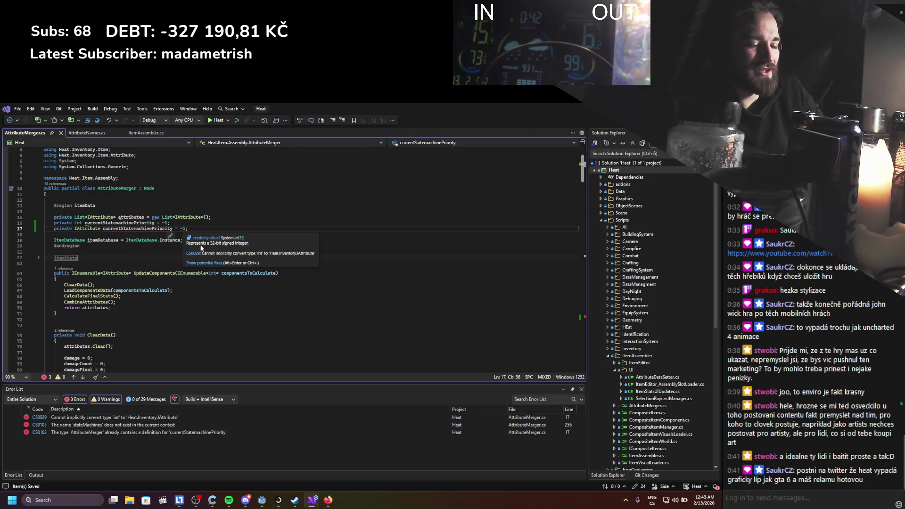
pyautogui.press('BackSpace')
pyautogui.press('BackSpace')
pyautogui.press('BackSpace')
pyautogui.hotkey('ctrl', 's')
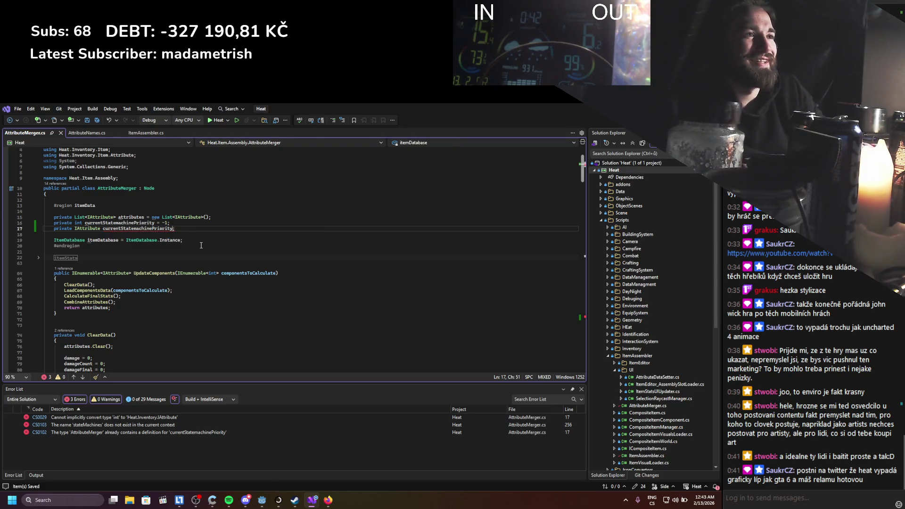
pyautogui.moveTo(175, 230)
pyautogui.mouseDown()
pyautogui.moveTo(159, 231)
pyautogui.moveTo(172, 230)
pyautogui.mouseUp()
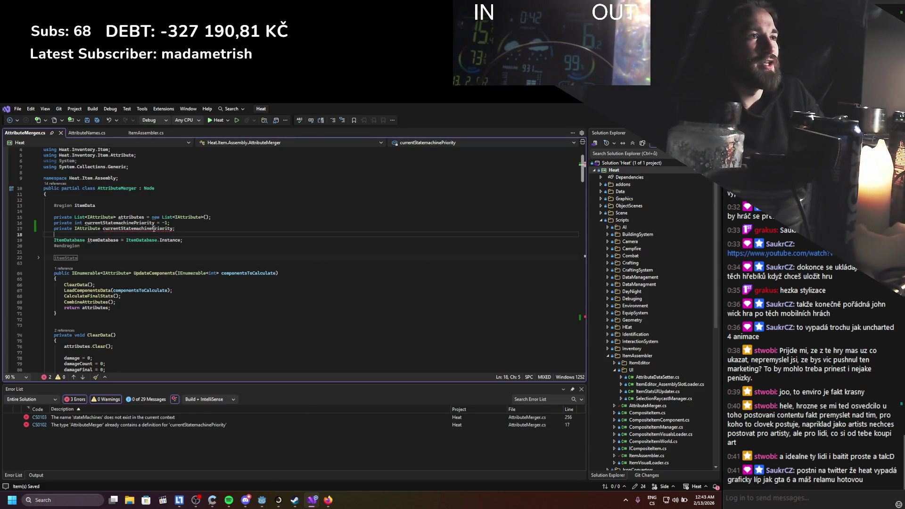
pyautogui.press('BackSpace')
pyautogui.hotkey('ctrl', 's')
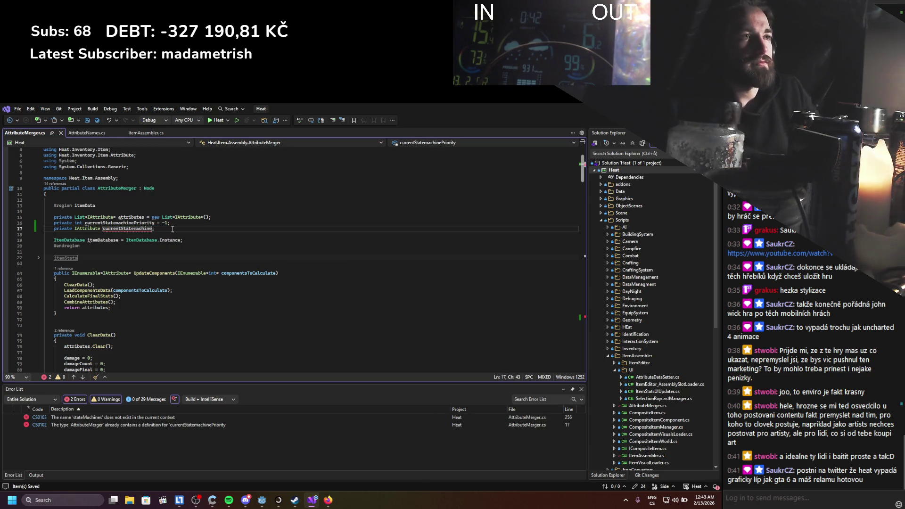
pyautogui.doubleClick(131, 230)
# Scroll to LoadComponentAttributes and place the cursor at its opening.
pyautogui.scroll(-20, 132, 232)
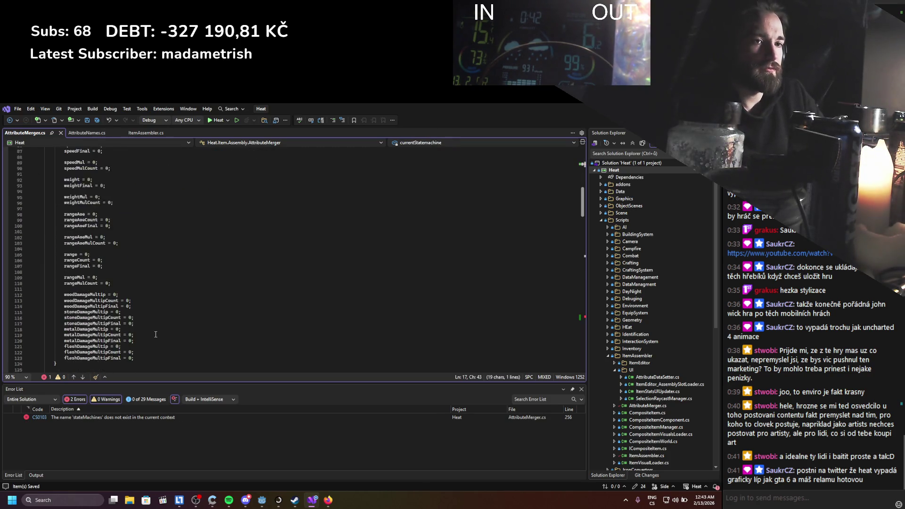
pyautogui.scroll(-20, 155, 334)
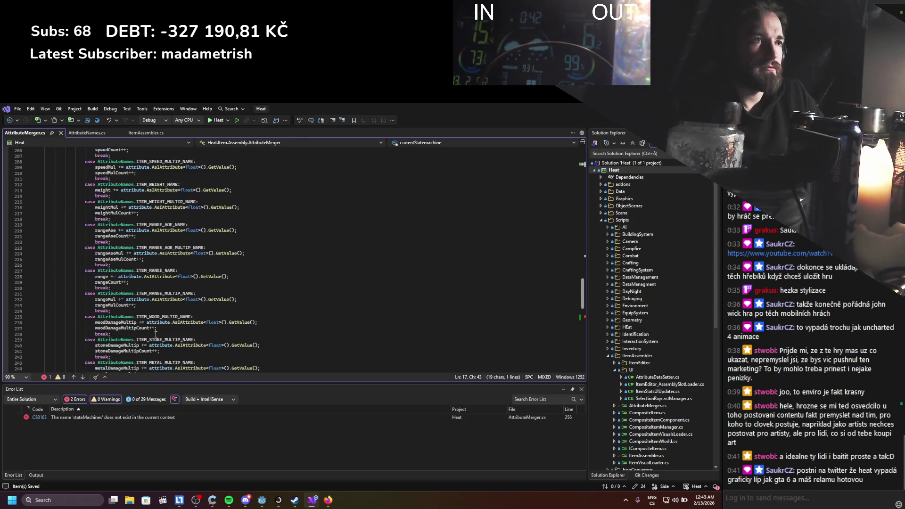
pyautogui.scroll(18, 156, 334)
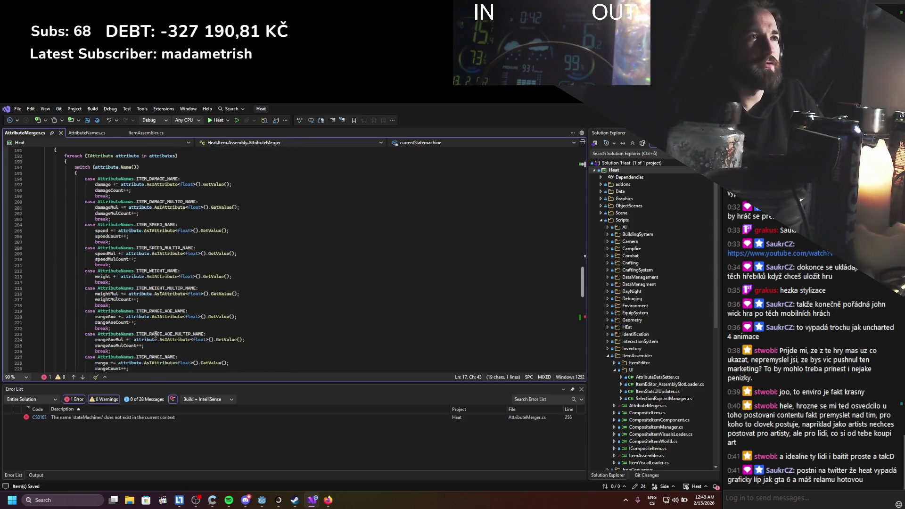
pyautogui.click(116, 219)
# Add a line before the foreach declaring int stateMachinePriority = -1.
pyautogui.press('Return')
pyautogui.press('Return')
pyautogui.press('Up')
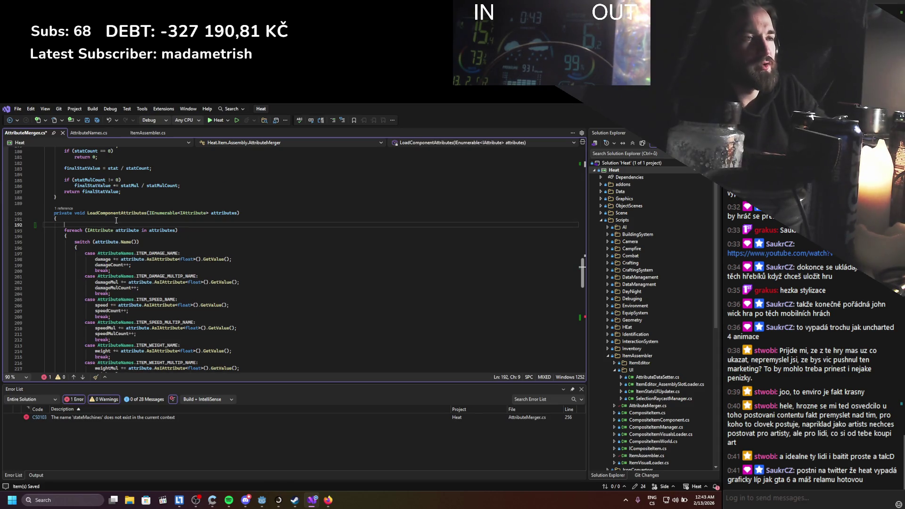
pyautogui.write('int stateMachine')
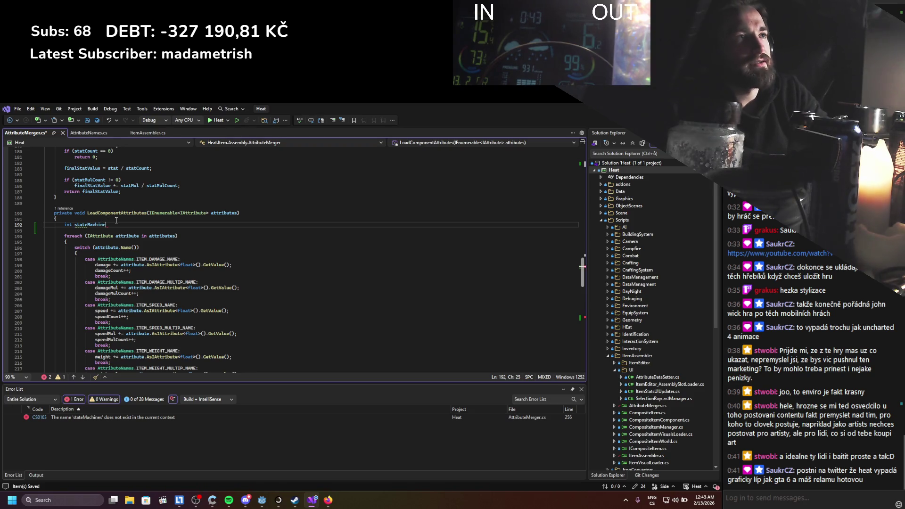
pyautogui.write(' =')
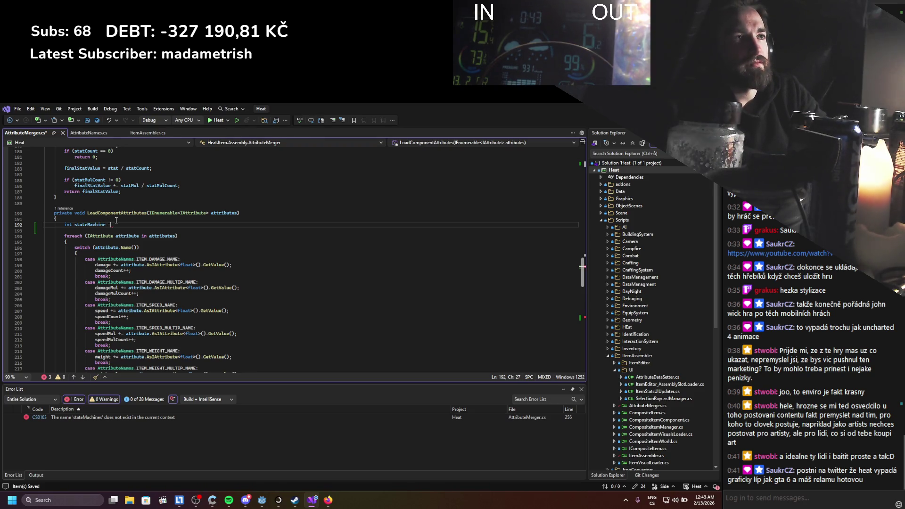
pyautogui.press('BackSpace')
pyautogui.press('BackSpace')
pyautogui.write('Priorit')
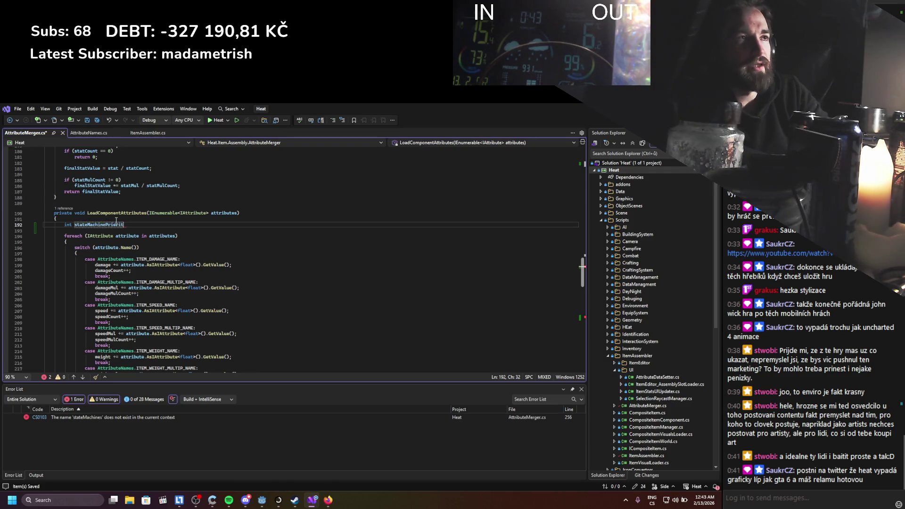
pyautogui.write('y é -1')
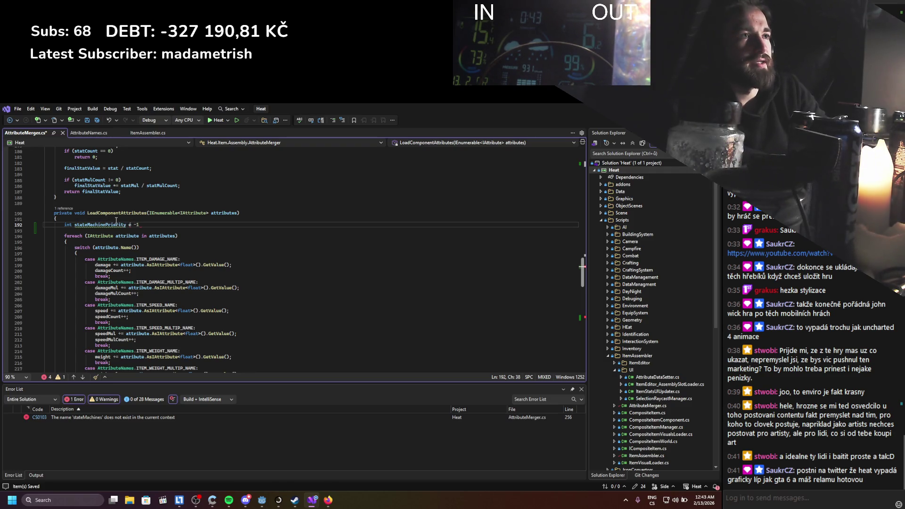
pyautogui.press('BackSpace')
pyautogui.press('BackSpace')
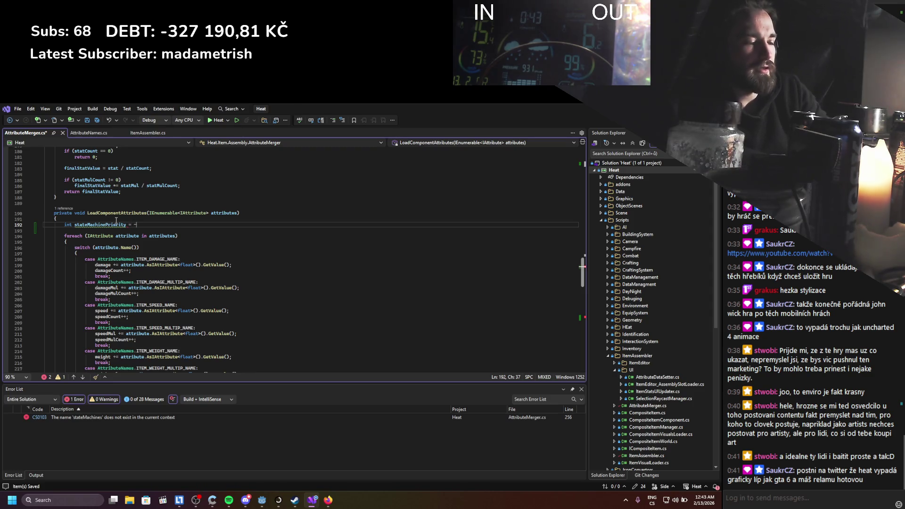
pyautogui.write('1;')
# Duplicate that declaration as IAttribute stateMAchineAttribute = null.
pyautogui.hotkey('ctrl', 'd')
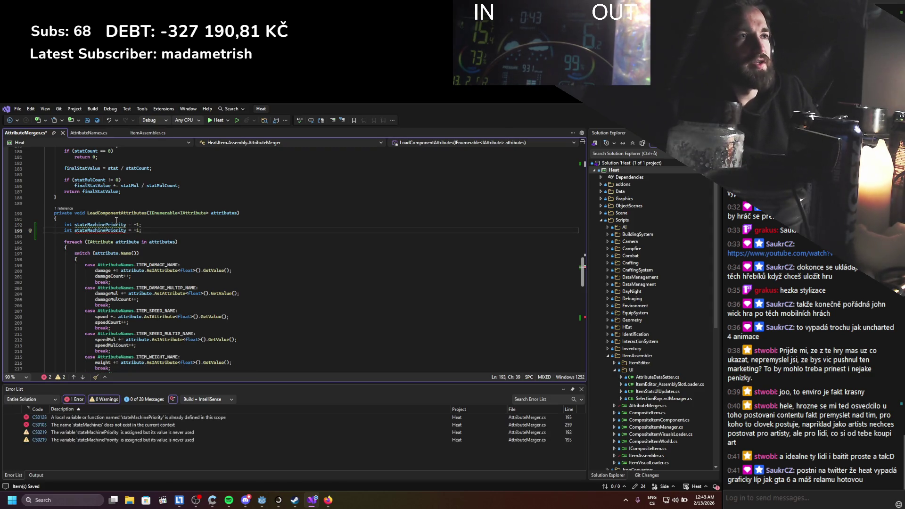
pyautogui.doubleClick(69, 230)
pyautogui.write('IAt')
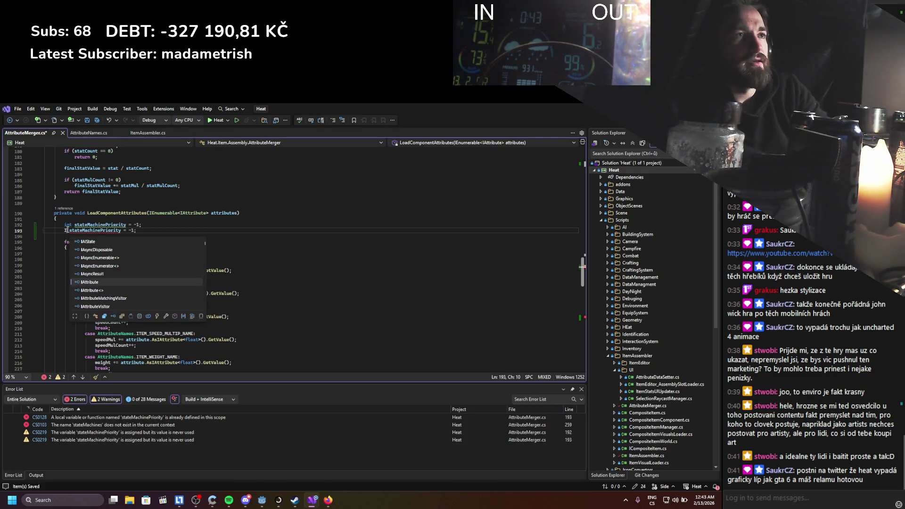
pyautogui.press('Tab')
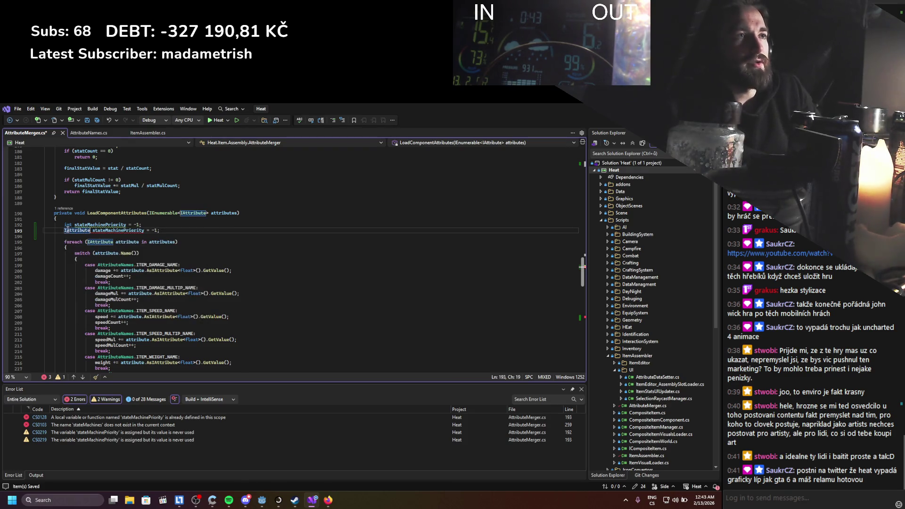
pyautogui.doubleClick(103, 230)
pyautogui.write('state')
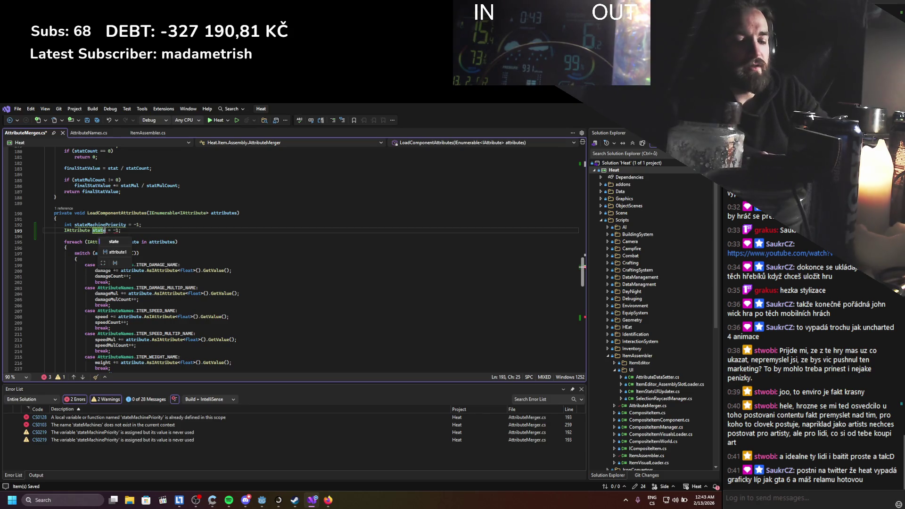
pyautogui.write('MAchineAttri')
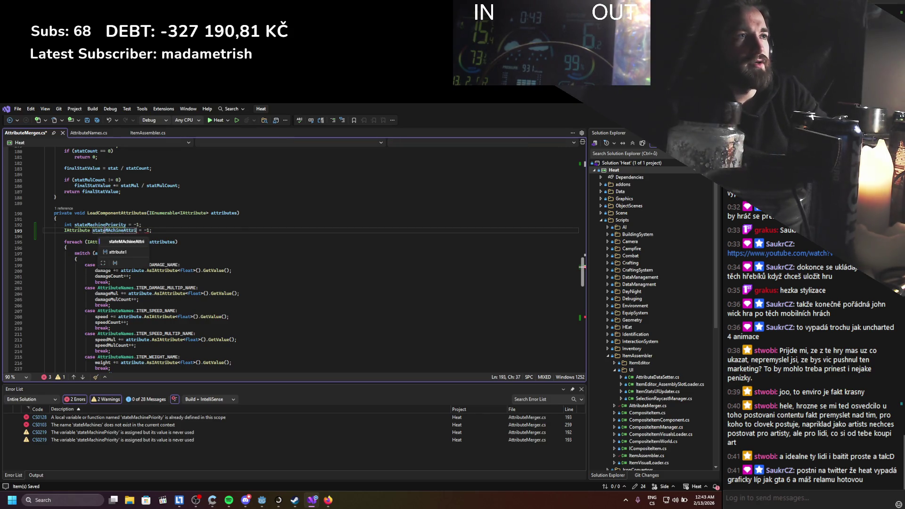
pyautogui.write('bu')
pyautogui.write('te = n')
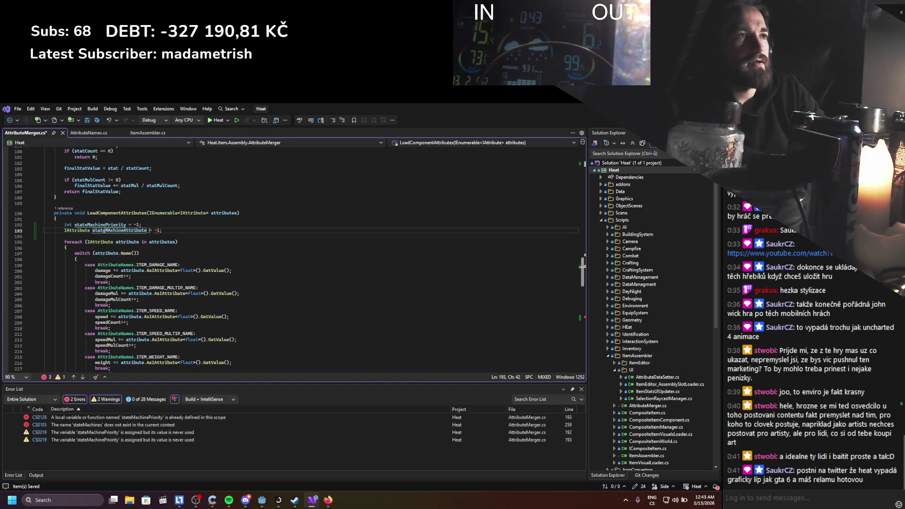
pyautogui.write('ull;')
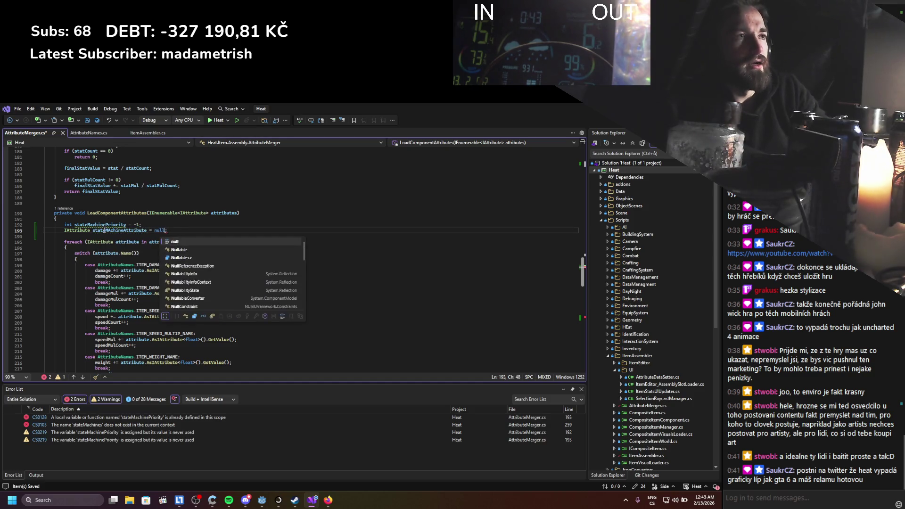
# Scroll to the attribute switch cases and copy the stateMachinePriority variable name.
pyautogui.click(179, 227)
pyautogui.moveTo(167, 230)
pyautogui.mouseDown()
pyautogui.moveTo(64, 231)
pyautogui.moveTo(142, 372)
pyautogui.mouseUp()
pyautogui.scroll(-2, 98, 233)
pyautogui.click(174, 295)
pyautogui.scroll(-4, 174, 282)
pyautogui.scroll(10, 174, 281)
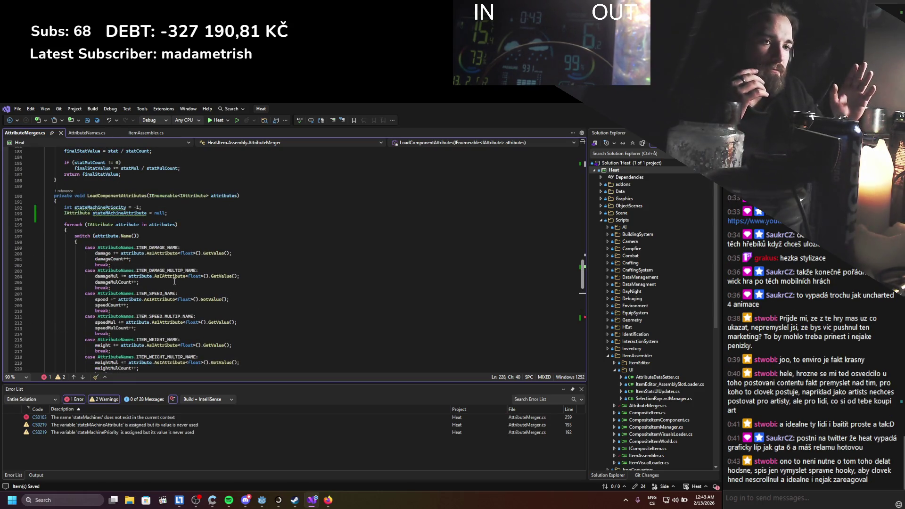
pyautogui.doubleClick(100, 208)
pyautogui.hotkey('ctrl', 'c')
pyautogui.scroll(-18, 188, 285)
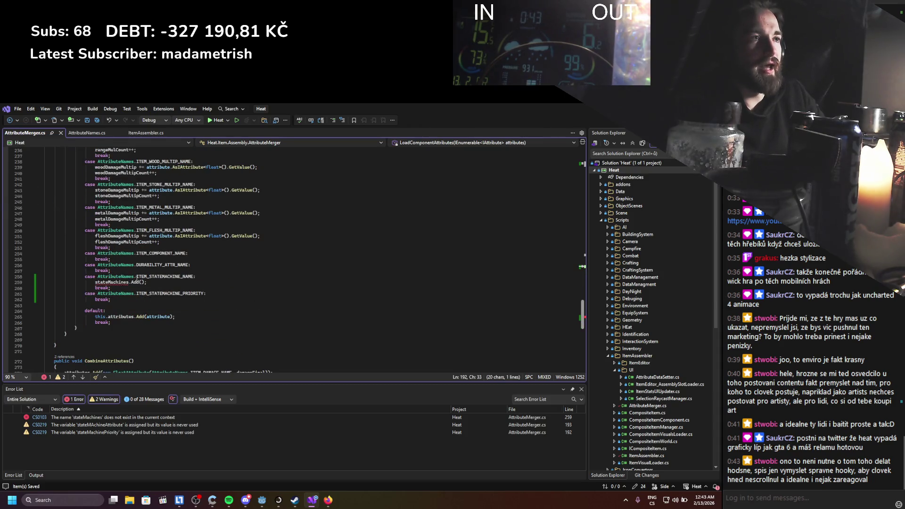
# Replace the stateMachines.Add() statement with an assignment to the state machine attribute variable.
pyautogui.moveTo(147, 282); pyautogui.dragTo(95, 281)
pyautogui.hotkey('ctrl', 'v')
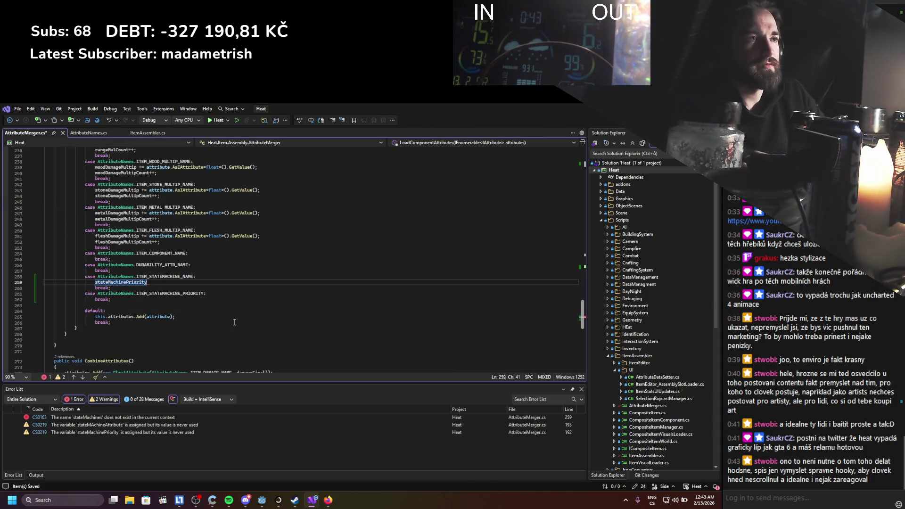
pyautogui.write(' =')
pyautogui.scroll(1, 205, 307)
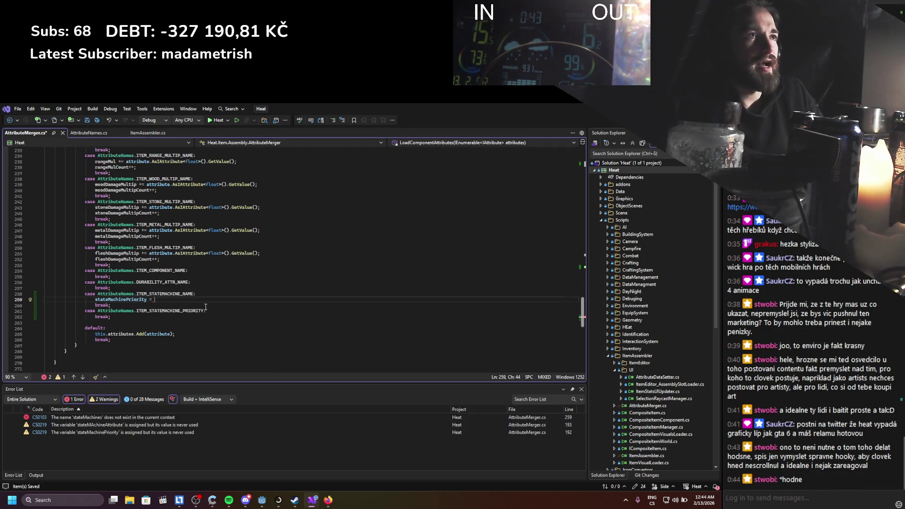
pyautogui.scroll(1, 206, 307)
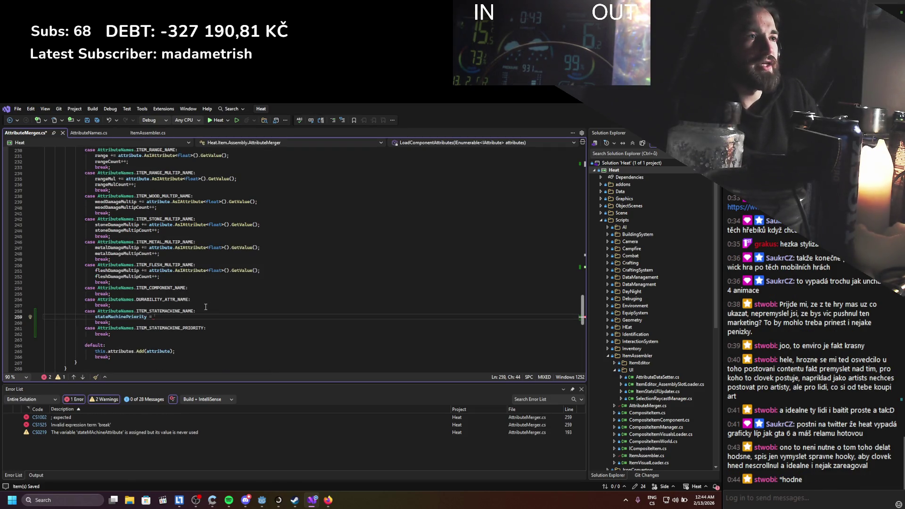
pyautogui.doubleClick(145, 317)
pyautogui.write('state')
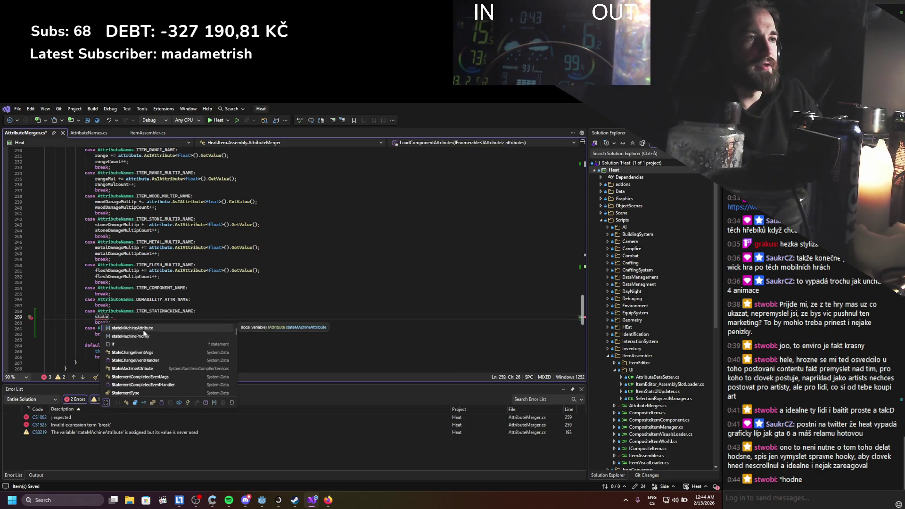
pyautogui.press('Tab')
# Fix the variable casing to stateMachineAttribute and save.
pyautogui.scroll(20, 103, 311)
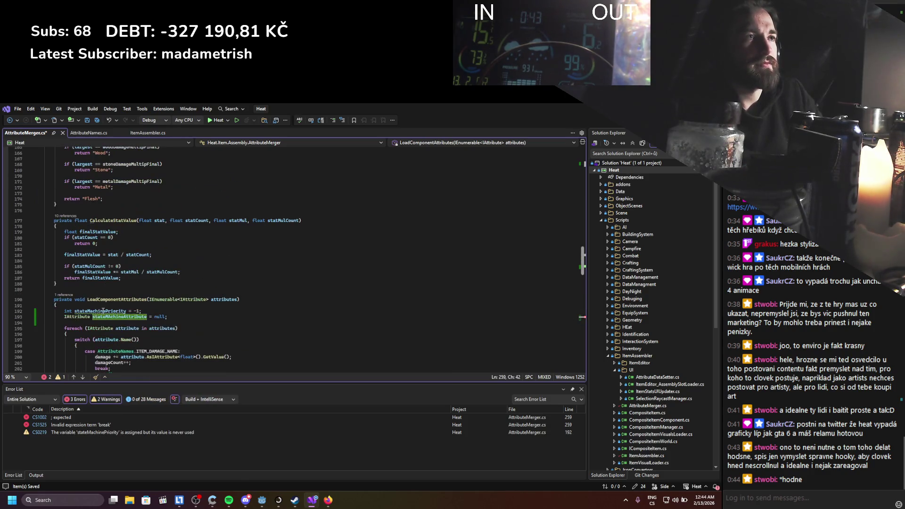
pyautogui.moveTo(109, 316); pyautogui.dragTo(112, 319)
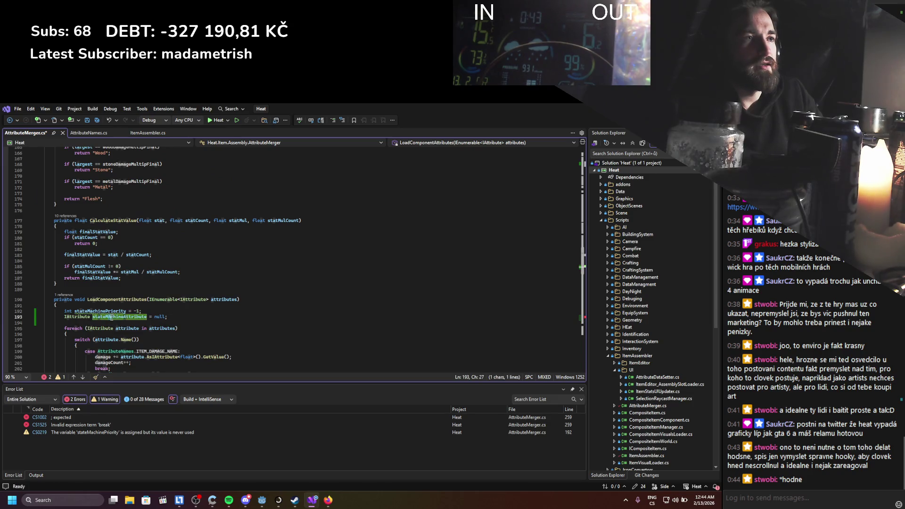
pyautogui.write('a')
pyautogui.scroll(-20, 112, 319)
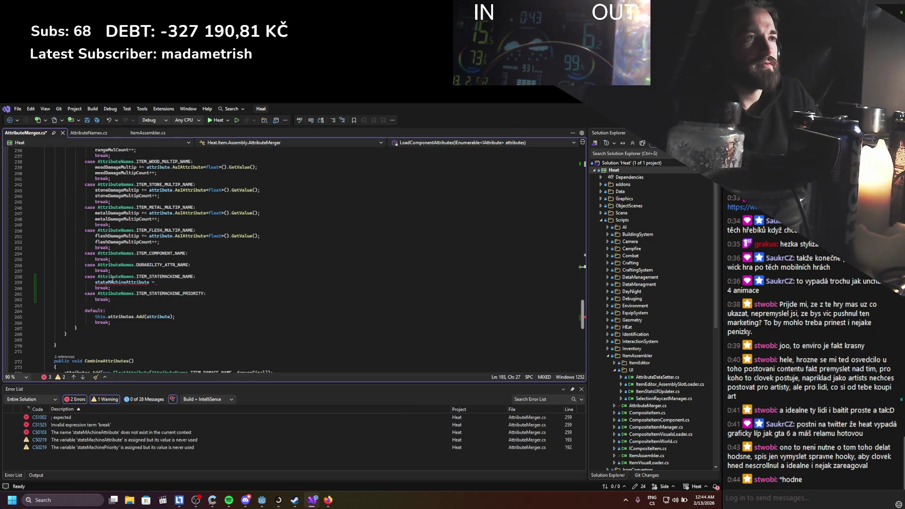
pyautogui.click(114, 282)
pyautogui.hotkey('ctrl', 's')
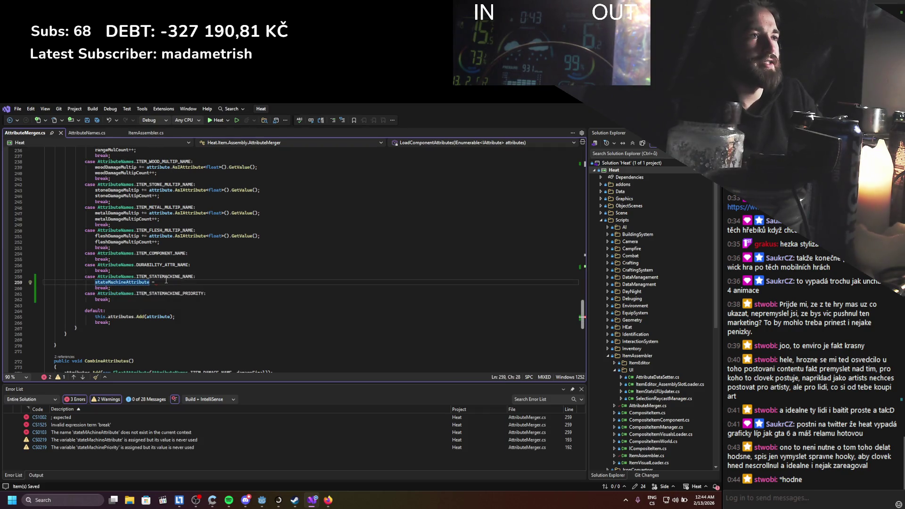
# Complete the name case as stateMachineAttribute = attribute;.
pyautogui.click(166, 282)
pyautogui.scroll(15, 114, 188)
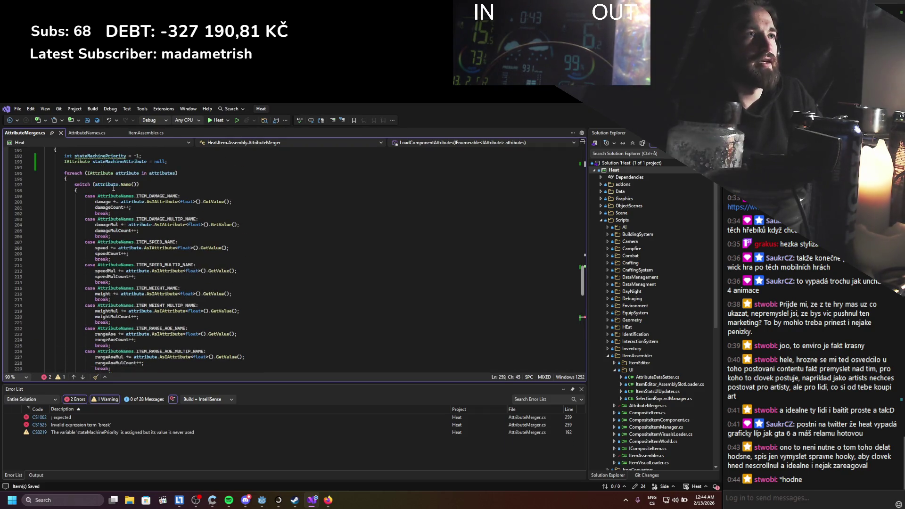
pyautogui.doubleClick(113, 185)
pyautogui.scroll(-18, 114, 188)
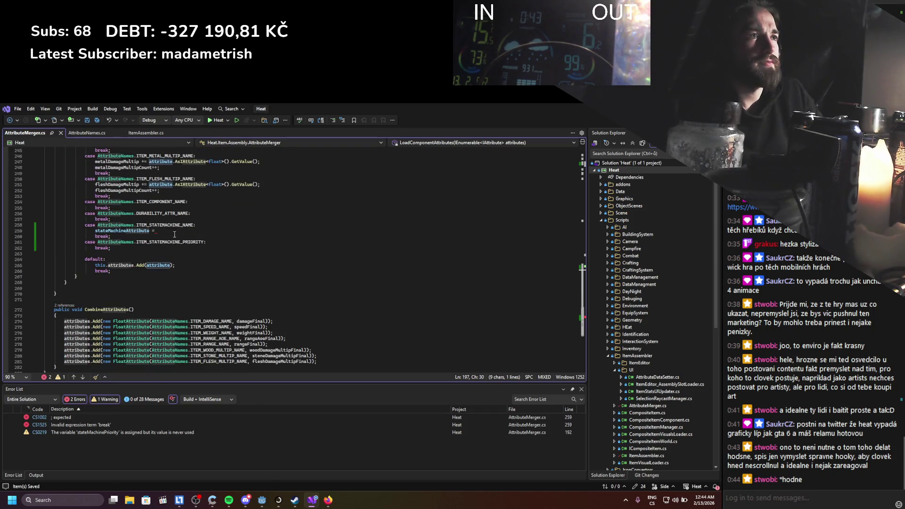
pyautogui.hotkey('ctrl', 'c')
pyautogui.click(175, 231)
pyautogui.hotkey('ctrl', 'v')
pyautogui.write(';')
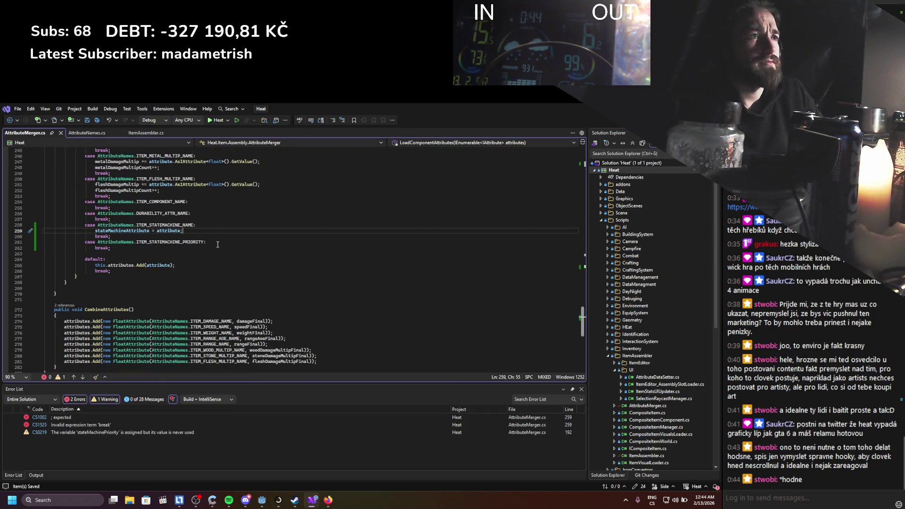
# Add stateMachinePriority = attribute.AsAttribute<int>().GetValue(); to the priority case and save.
pyautogui.click(217, 244)
pyautogui.press('Return')
pyautogui.write('state')
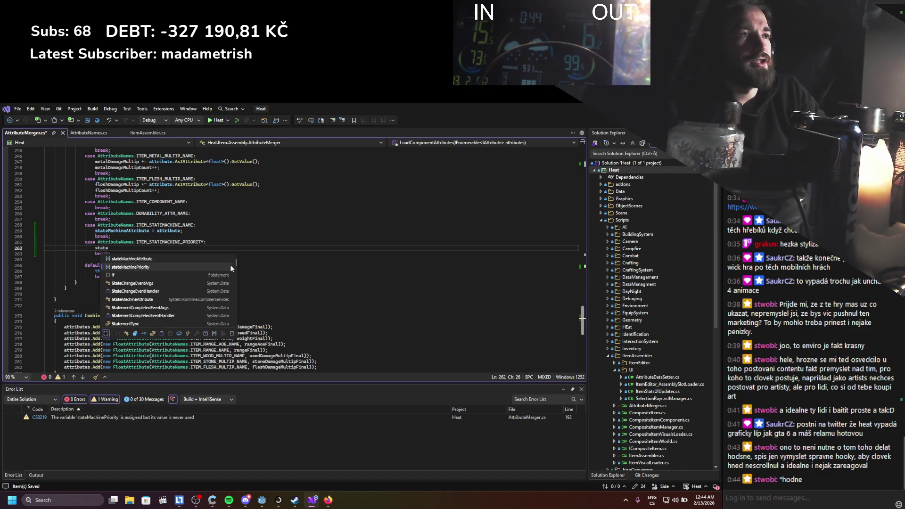
pyautogui.press('Tab')
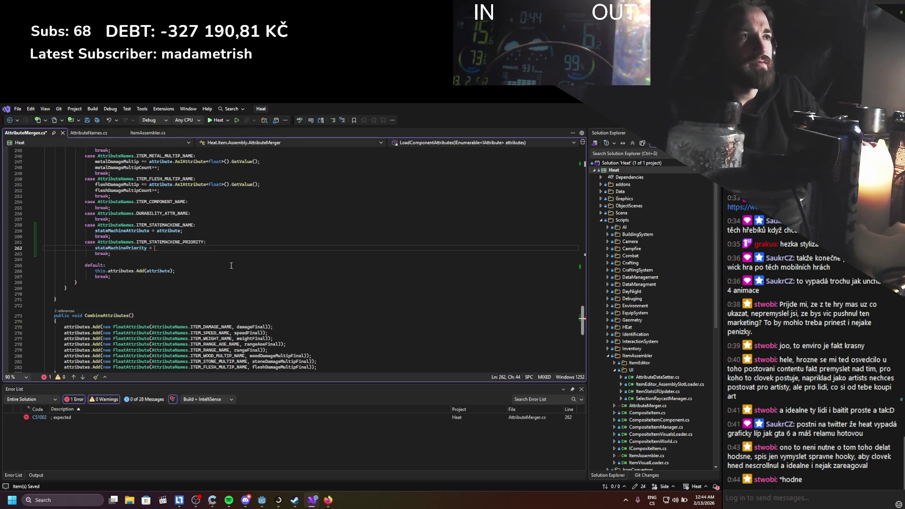
pyautogui.scroll(4, 231, 265)
pyautogui.moveTo(260, 253); pyautogui.dragTo(141, 253)
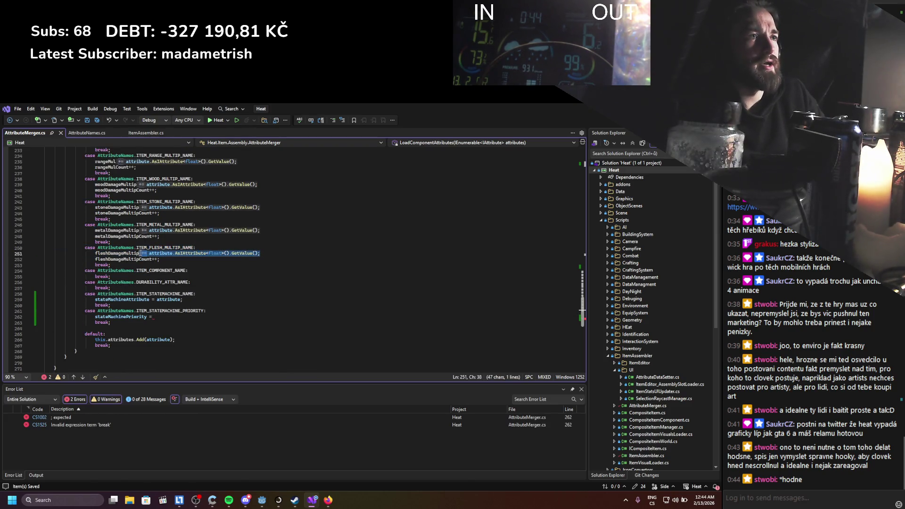
pyautogui.click(182, 317)
pyautogui.hotkey('ctrl', 'v')
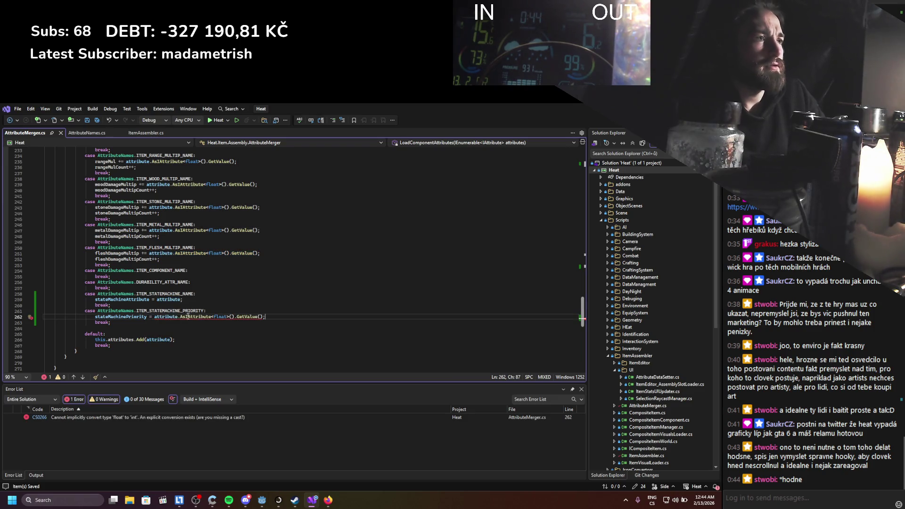
pyautogui.doubleClick(221, 317)
pyautogui.write('int')
pyautogui.hotkey('ctrl', 's')
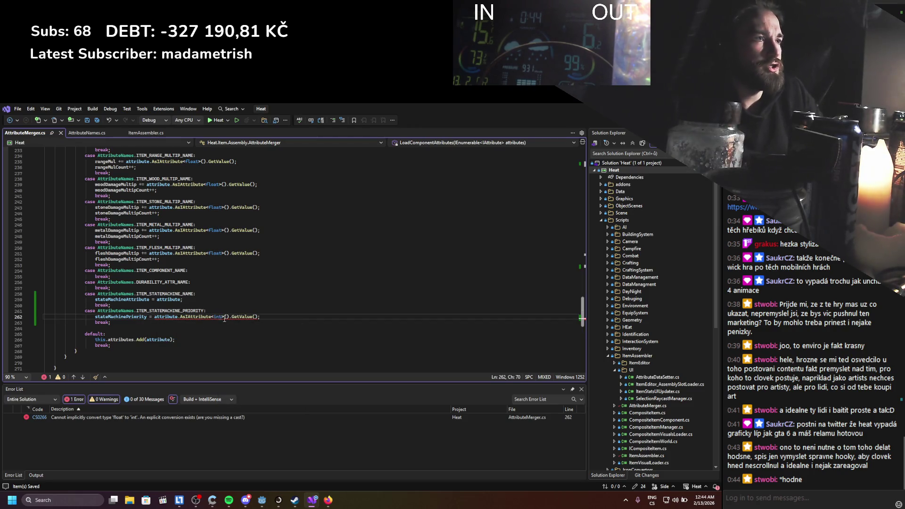
# Select stateMachinePriority on line 262 and scroll down to review the cases.
pyautogui.click(136, 319)
pyautogui.doubleClick(136, 318)
pyautogui.scroll(-1, 147, 334)
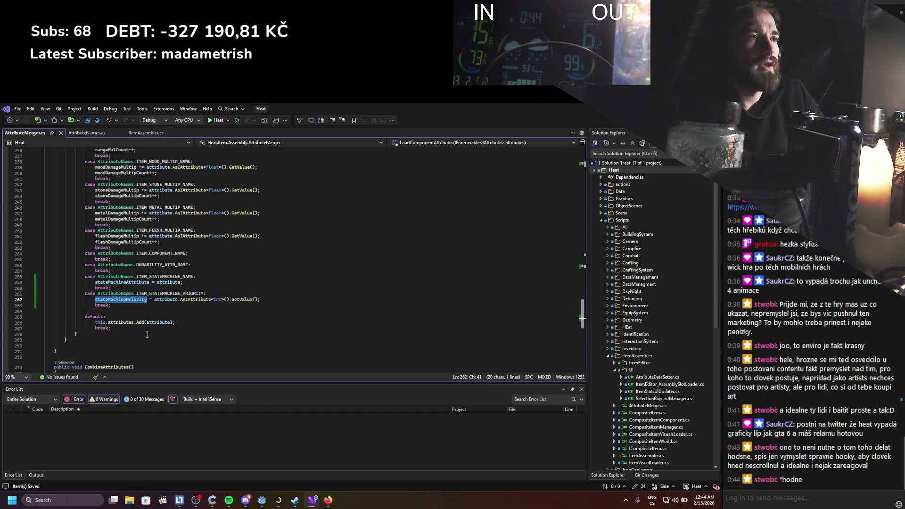
pyautogui.scroll(-3, 94, 285)
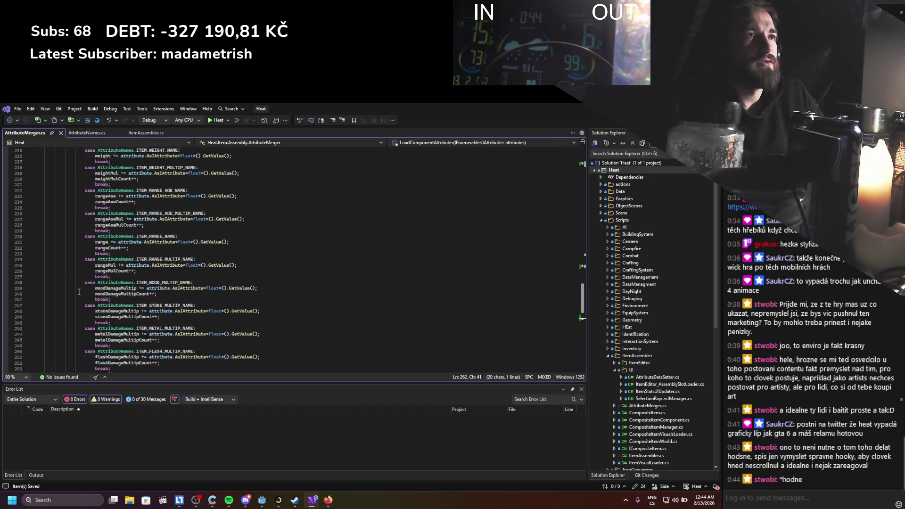
# After the attribute loop, add an if (stateMachinePriority > -1) check and save.
pyautogui.click(85, 288)
pyautogui.press('Return')
pyautogui.press('Return')
pyautogui.write('i')
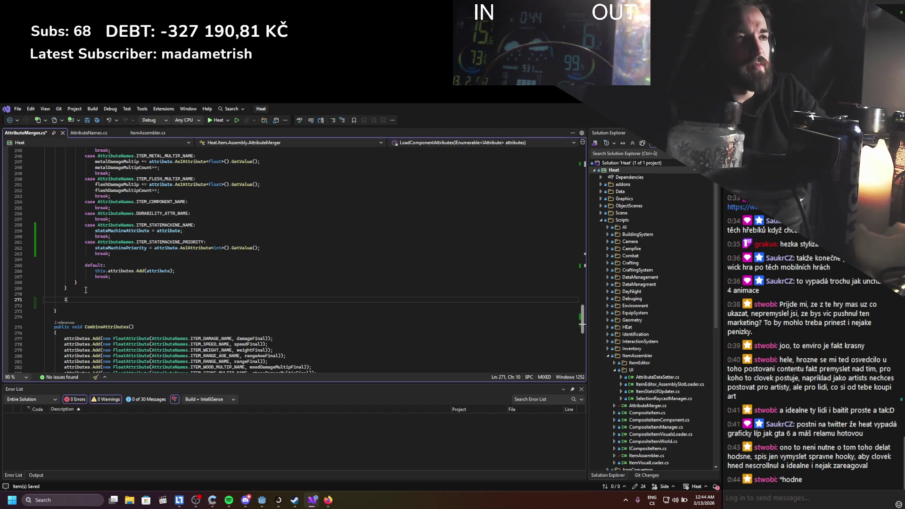
pyautogui.write('f(')
pyautogui.click(113, 249)
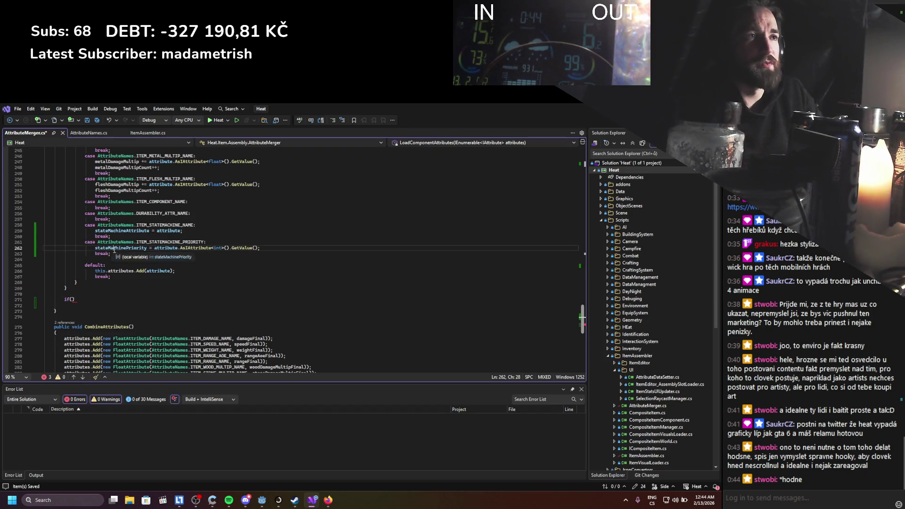
pyautogui.doubleClick(114, 248)
pyautogui.hotkey('ctrl', 'c')
pyautogui.click(72, 300)
pyautogui.hotkey('ctrl', 'v')
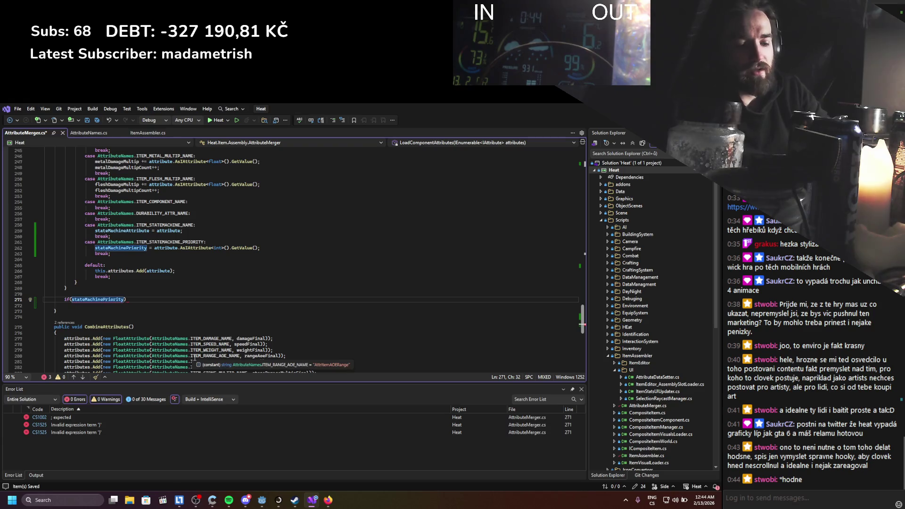
pyautogui.press('BackSpace')
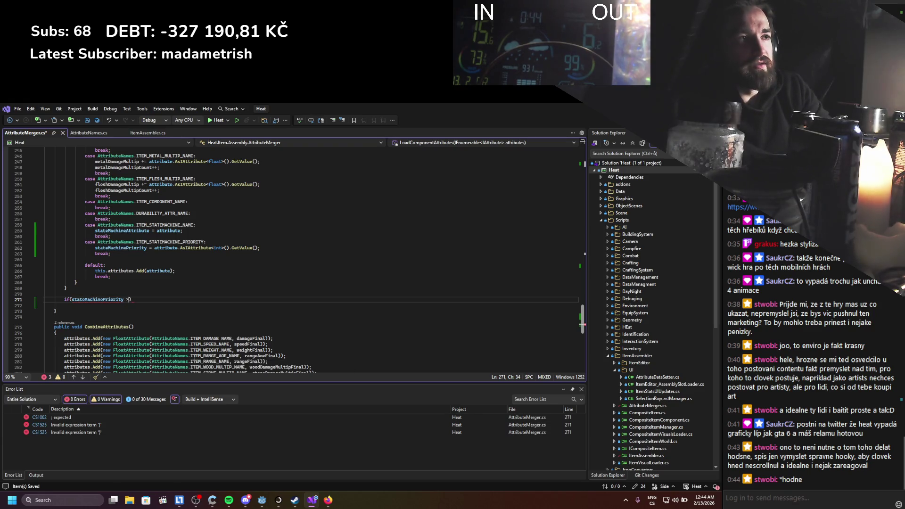
pyautogui.write('-1')
pyautogui.hotkey('ctrl', 's')
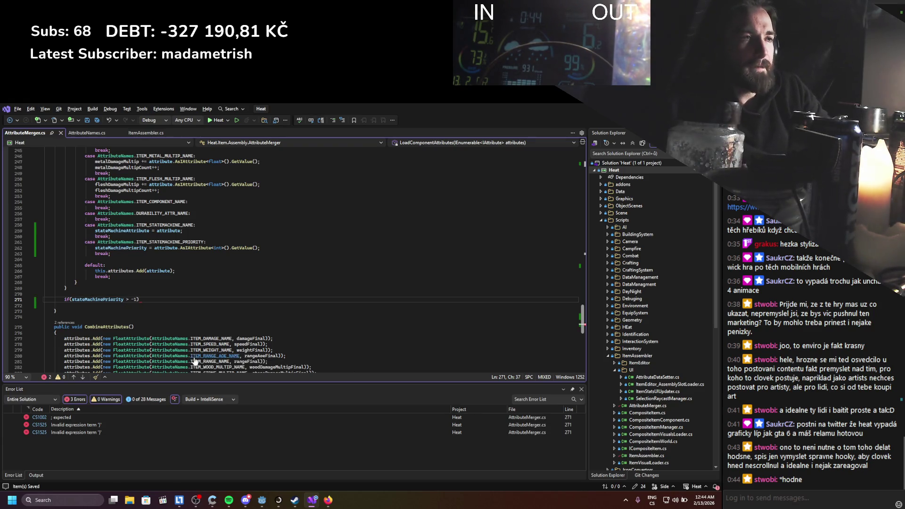
# Inside a braced block, nest a check for stateMachinePriority > currentStatemachinePriority.
pyautogui.press('Return')
pyautogui.write('{')
pyautogui.press('Return')
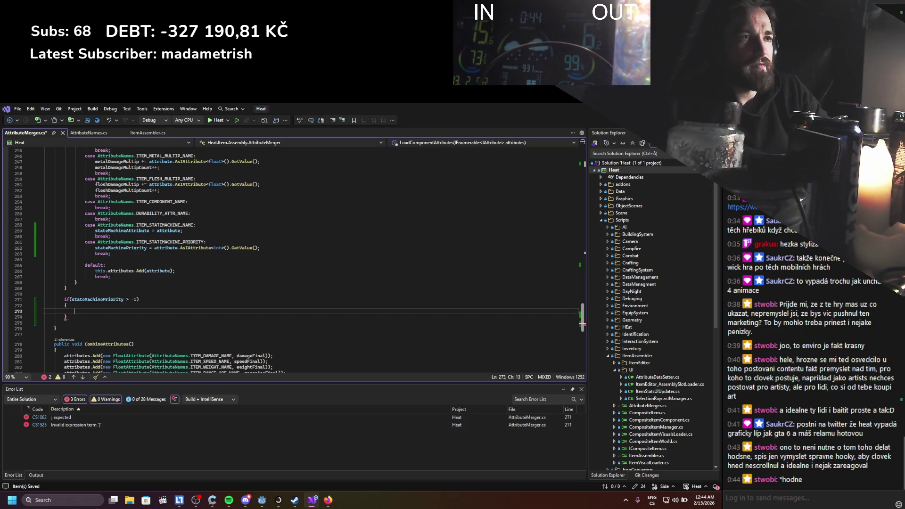
pyautogui.write('if(stateMachinePriority)')
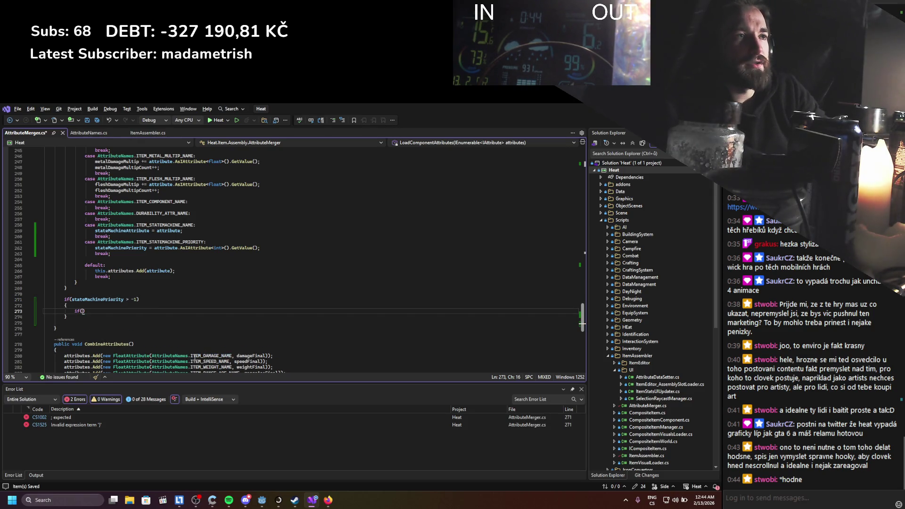
pyautogui.write(' > 0')
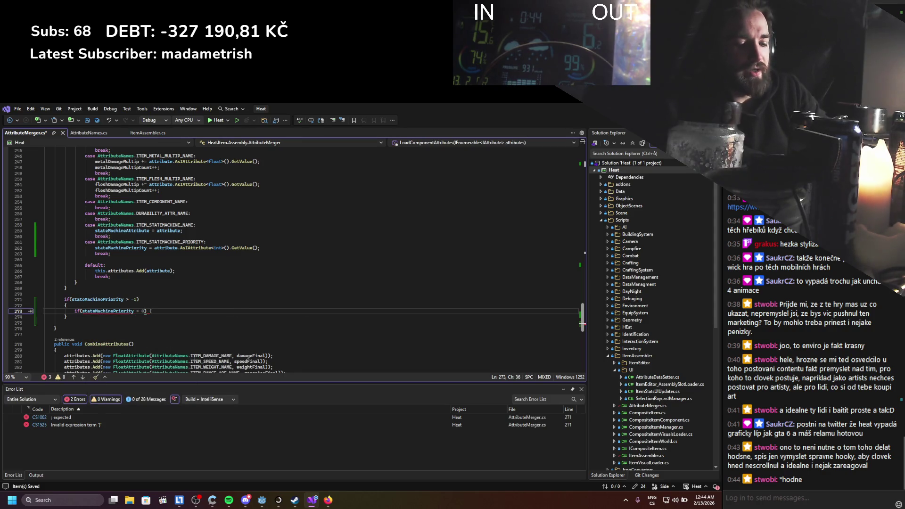
pyautogui.write('st')
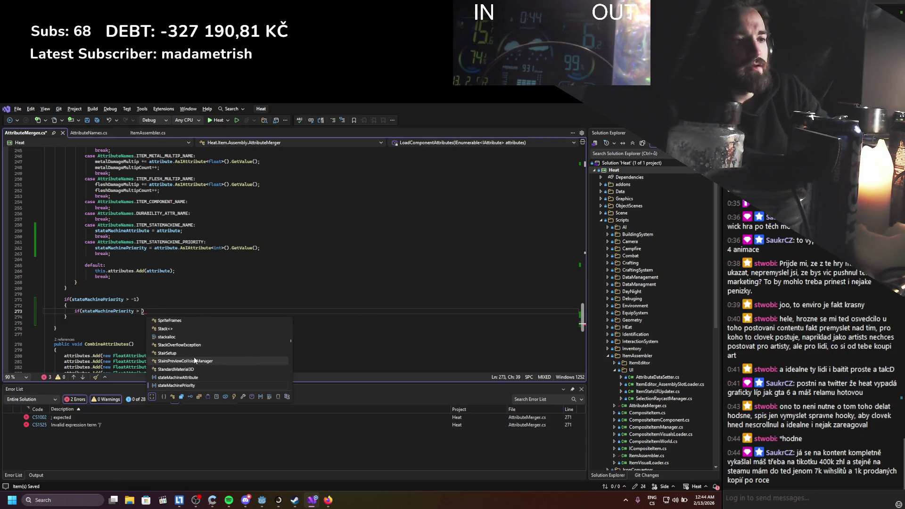
pyautogui.press('BackSpace')
pyautogui.press('BackSpace')
pyautogui.write('currentStatemachinePriority')
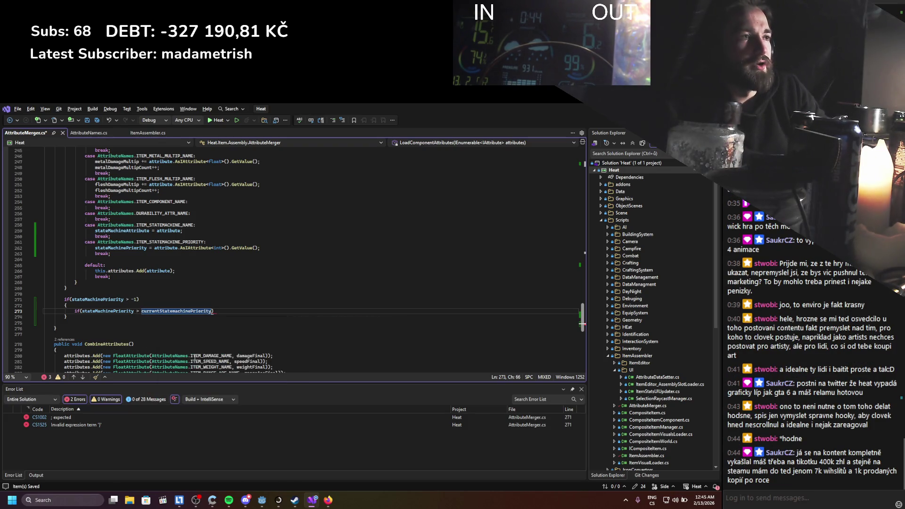
# Assign currentStatemachinePriority = stateMachinePriority in the nested check and save.
pyautogui.press('Return')
pyautogui.write('cur')
pyautogui.press('Down')
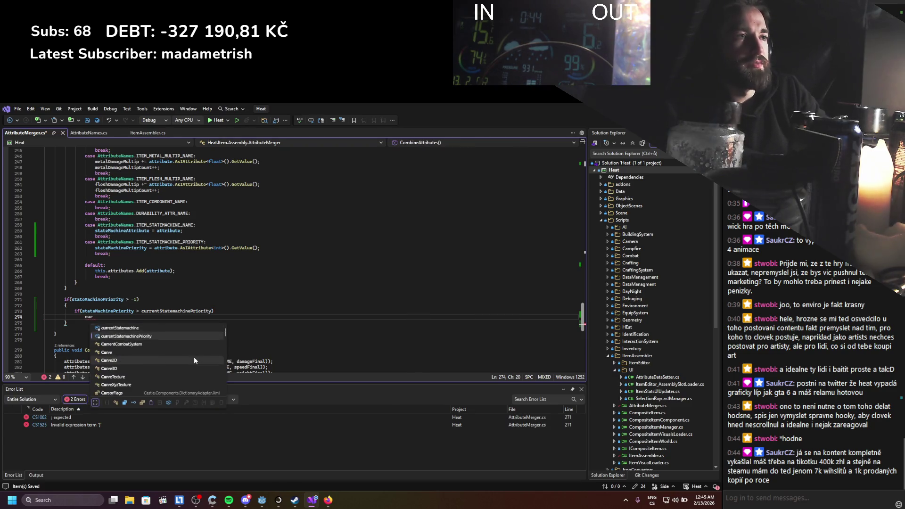
pyautogui.press('Tab')
pyautogui.write('= sta')
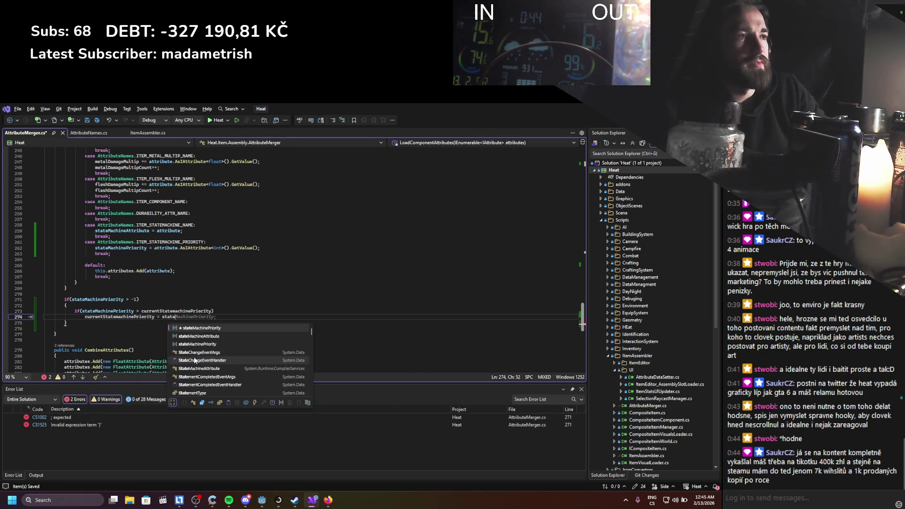
pyautogui.press('Tab')
pyautogui.write(';')
pyautogui.hotkey('ctrl', 's')
# Review the state-machine switch cases and the comparison on line 273.
pyautogui.scroll(2, 186, 293)
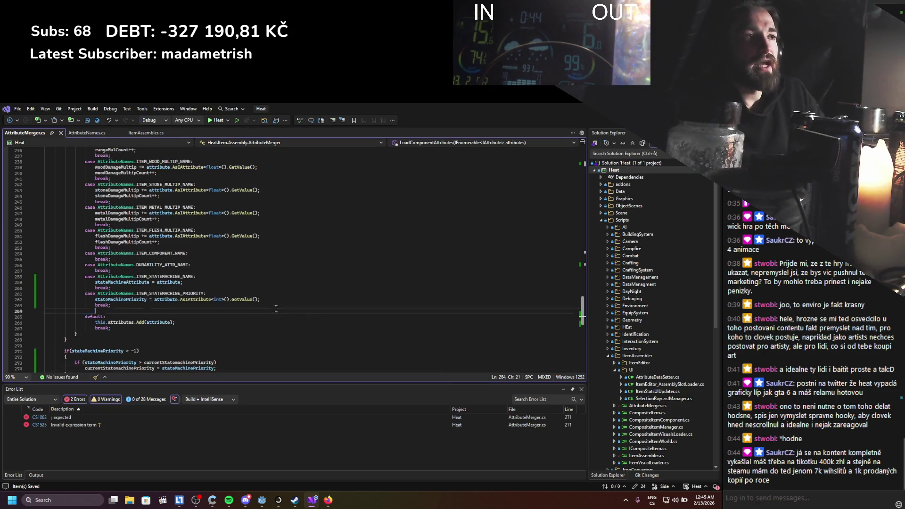
pyautogui.moveTo(263, 314); pyautogui.dragTo(111, 277)
pyautogui.click(111, 288)
pyautogui.moveTo(264, 314)
pyautogui.mouseDown()
pyautogui.moveTo(141, 260)
pyautogui.moveTo(141, 278)
pyautogui.moveTo(111, 278)
pyautogui.mouseUp()
pyautogui.click(112, 287)
pyautogui.scroll(-5, 175, 283)
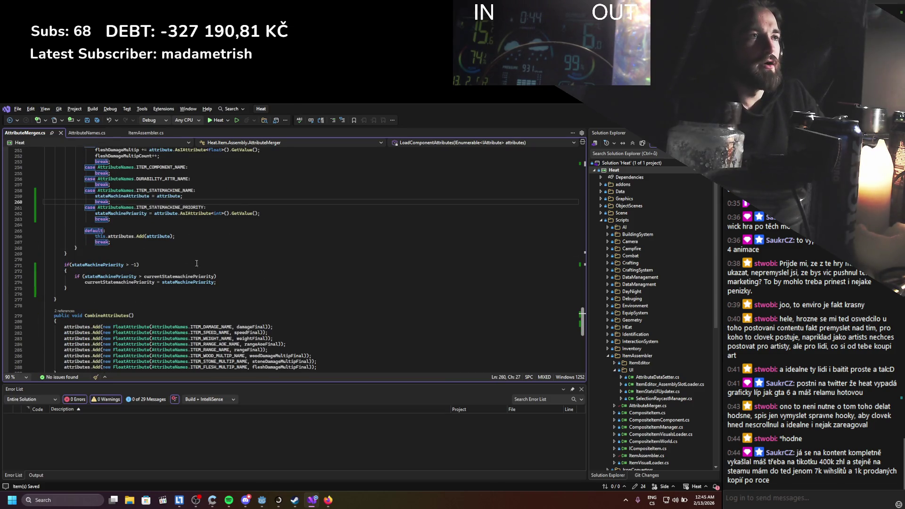
pyautogui.click(140, 276)
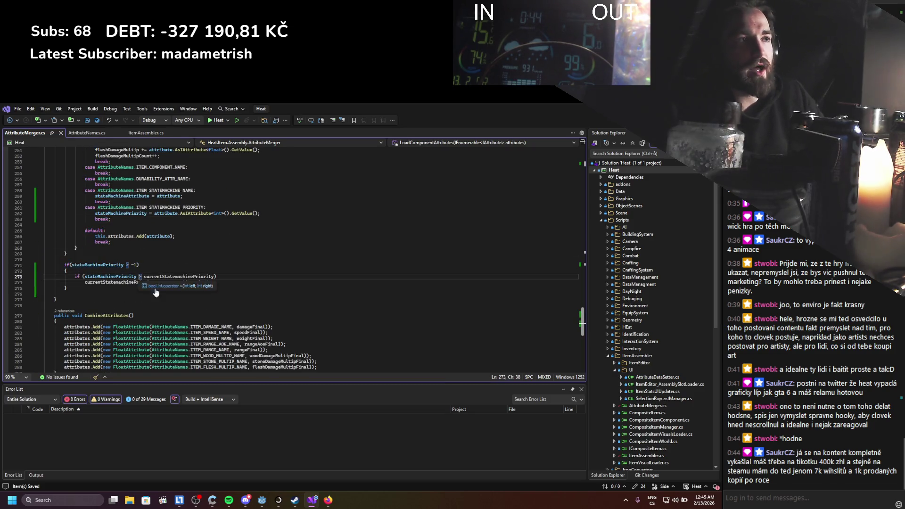
pyautogui.moveTo(216, 277)
pyautogui.mouseDown()
pyautogui.moveTo(70, 283)
pyautogui.moveTo(216, 277)
pyautogui.moveTo(116, 279)
pyautogui.mouseUp()
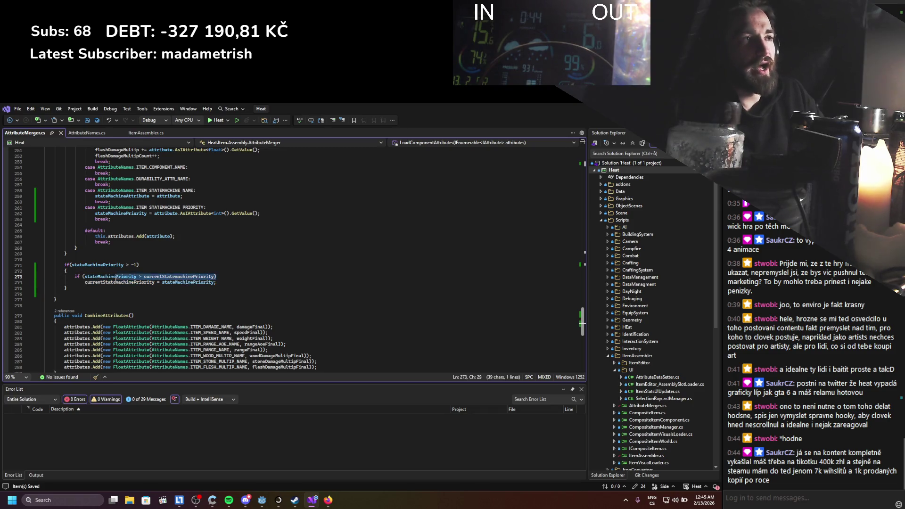
# Wrap the nested check's priority assignment in curly braces.
pyautogui.click(229, 283)
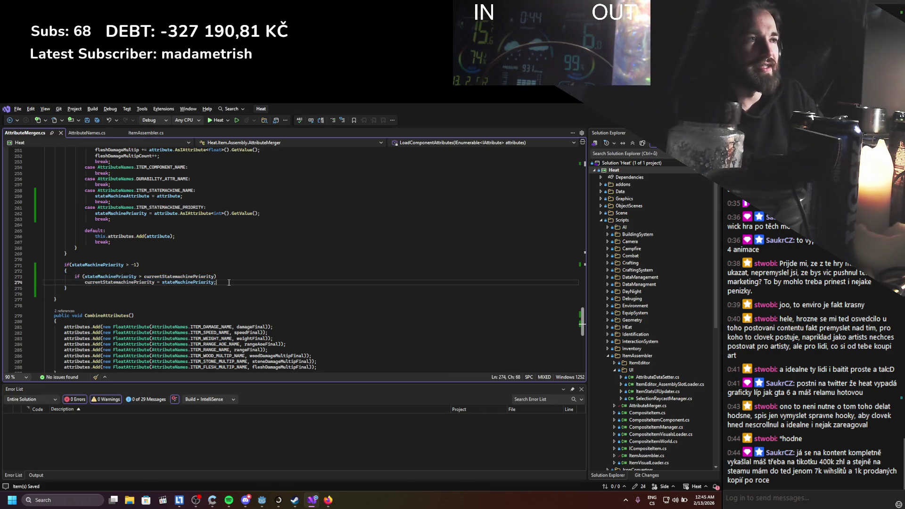
pyautogui.hotkey('ctrl', 'Return')
pyautogui.write('{')
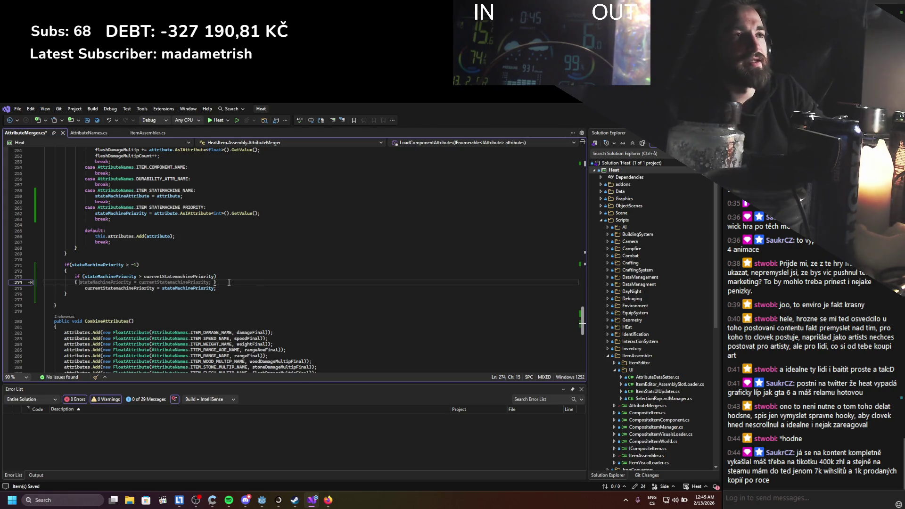
pyautogui.press('BackSpace')
pyautogui.press('Delete')
pyautogui.press('Down')
pyautogui.press('End')
pyautogui.press('Return')
pyautogui.press('Return')
pyautogui.write('}')
# Add currentStatemachine = stateMachineAttribute; beside the priority assignment and save.
pyautogui.press('Up')
pyautogui.write('cur')
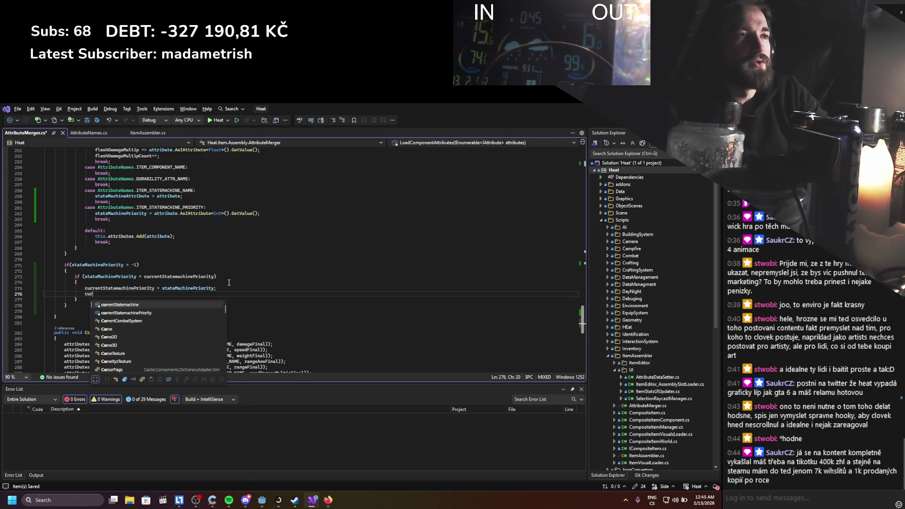
pyautogui.press('space')
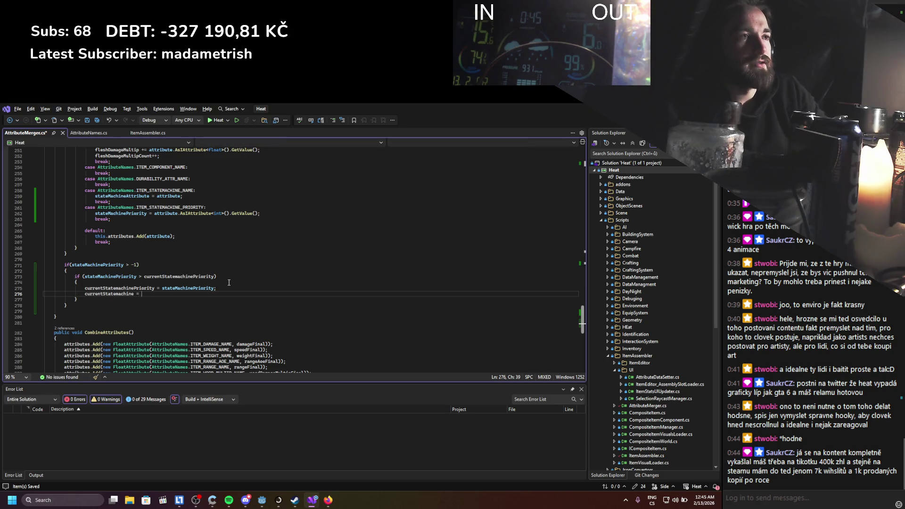
pyautogui.scroll(1, 161, 235)
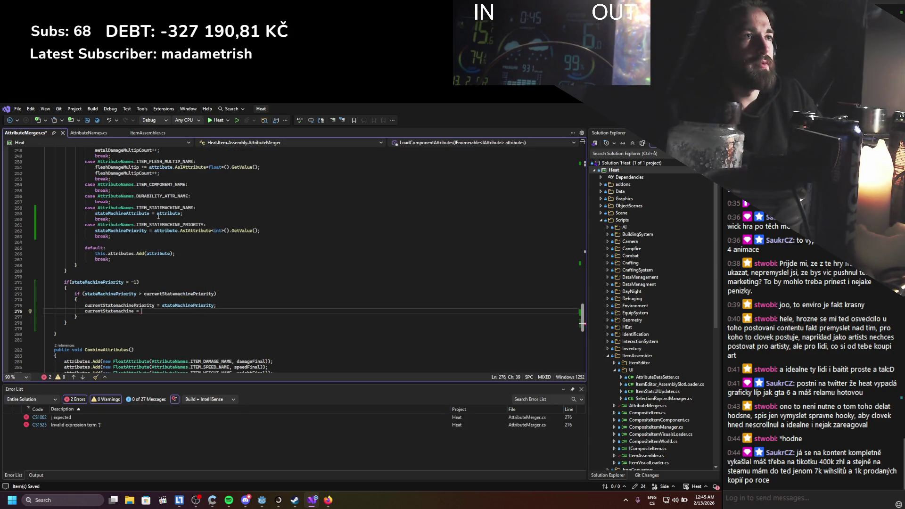
pyautogui.moveTo(143, 216)
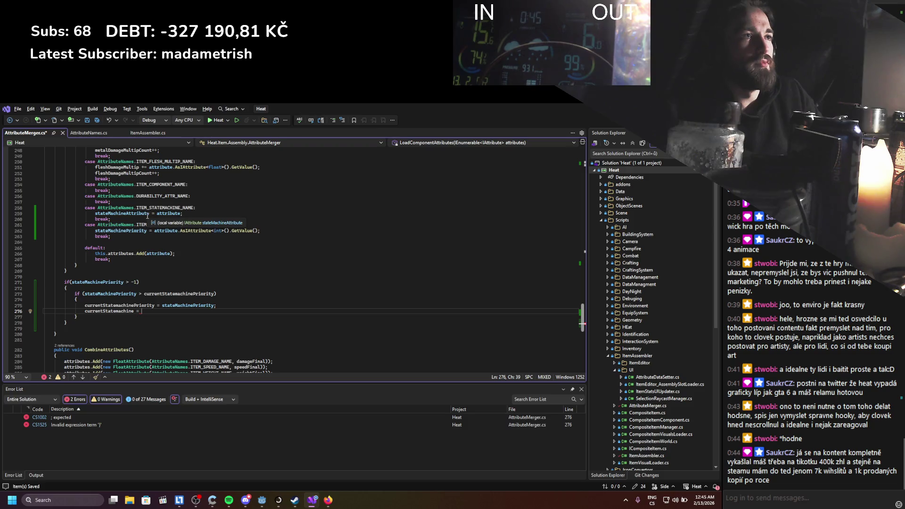
pyautogui.doubleClick(149, 214)
pyautogui.hotkey('ctrl', 'c')
pyautogui.click(164, 314)
pyautogui.hotkey('ctrl', 'v')
pyautogui.write(';')
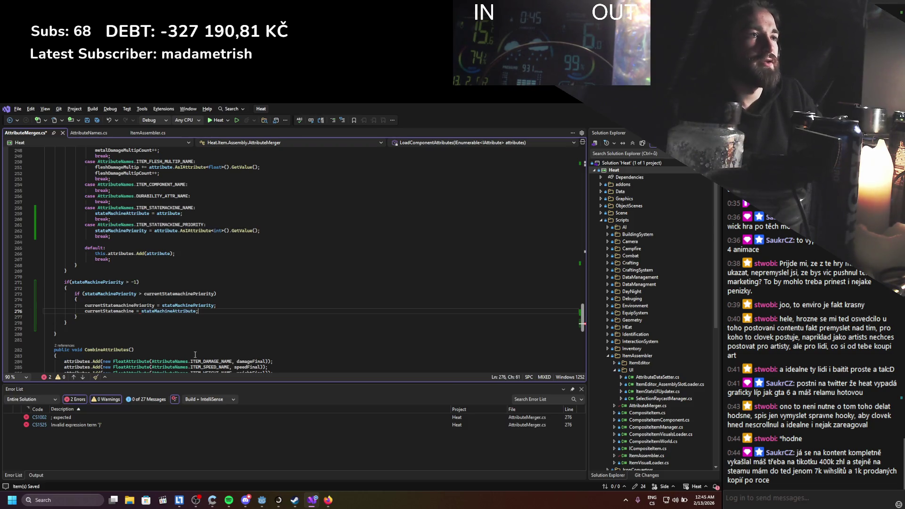
pyautogui.hotkey('ctrl', 's')
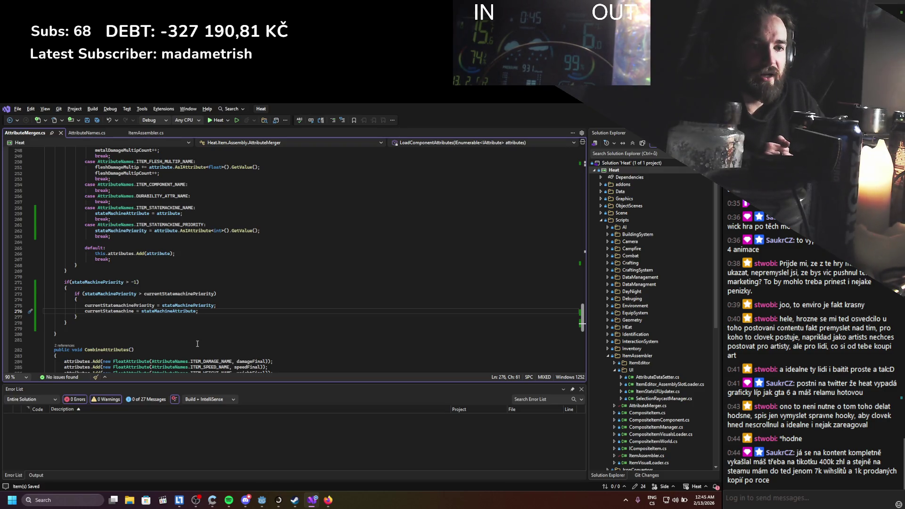
pyautogui.scroll(-5, 197, 344)
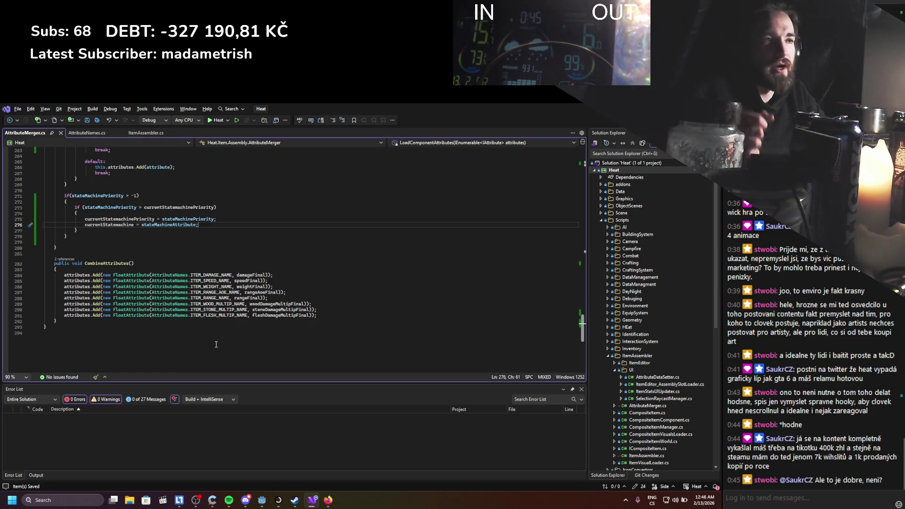
# Scroll through the finished priority check and the CombineAttributes method.
pyautogui.scroll(3, 222, 330)
pyautogui.click(226, 315)
pyautogui.scroll(-5, 226, 315)
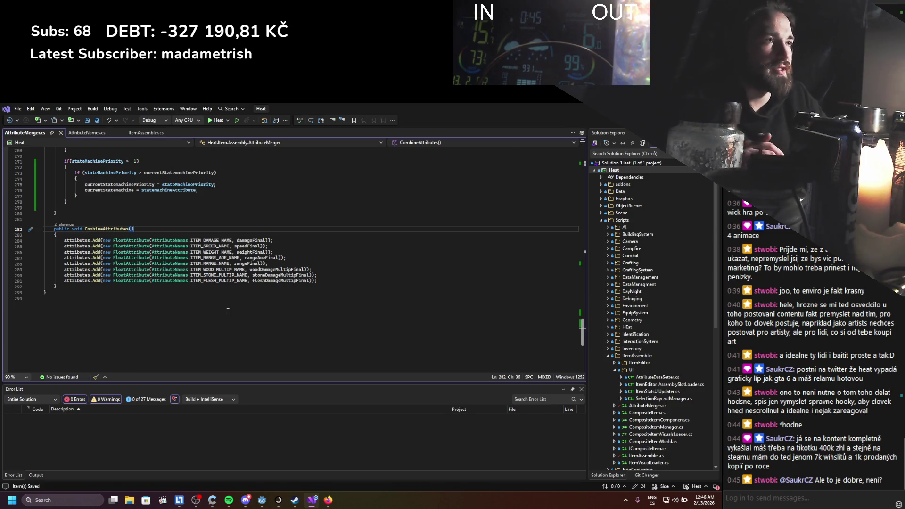
pyautogui.scroll(4, 228, 311)
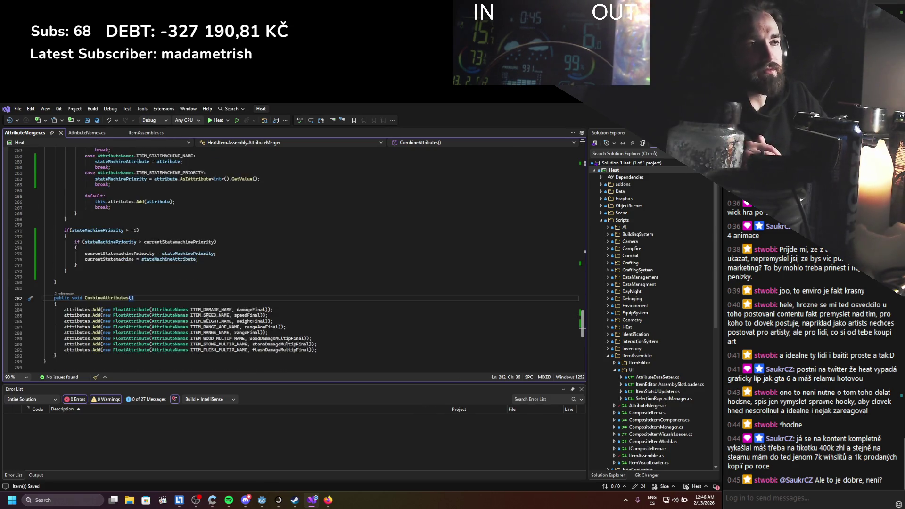
pyautogui.scroll(-1, 207, 317)
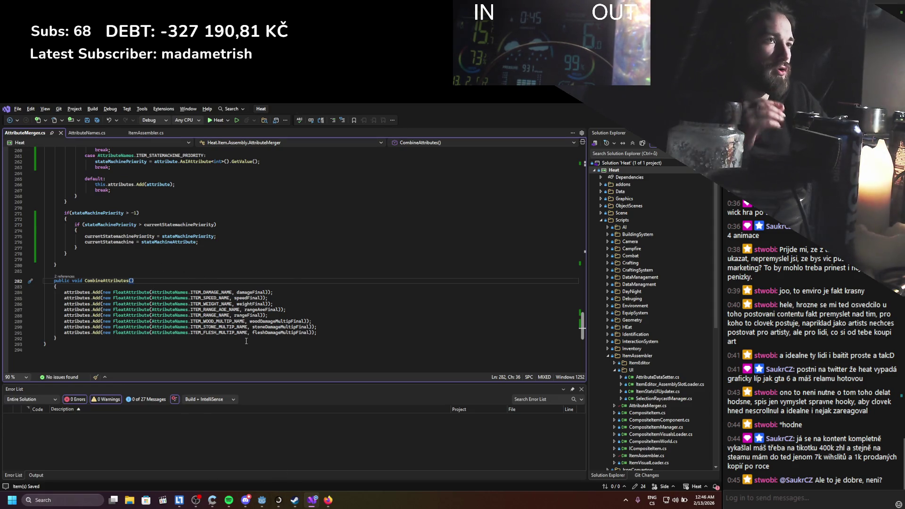
# Inspect ITEM_RANGE_NAME on line 288, then select CombineAttributes' attributes.Add lines.
pyautogui.click(197, 316)
pyautogui.scroll(-1, 197, 316)
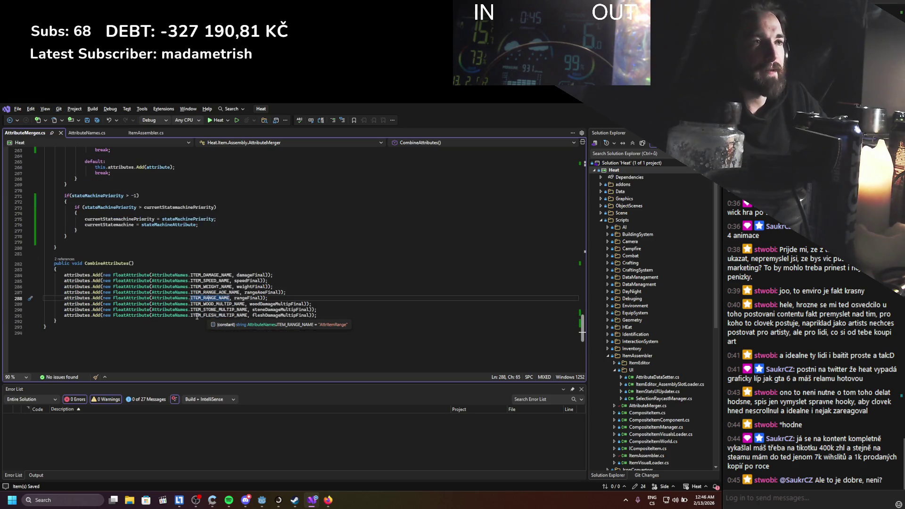
pyautogui.scroll(4, 197, 316)
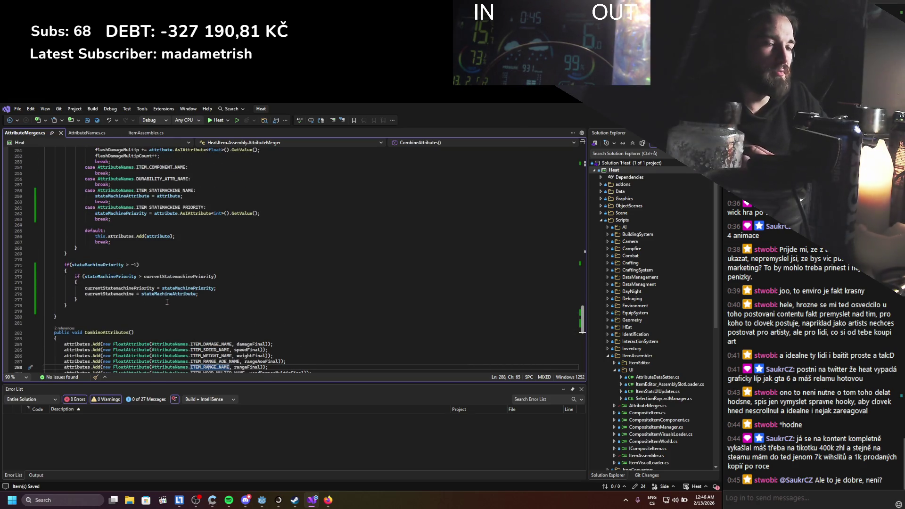
pyautogui.scroll(-5, 166, 302)
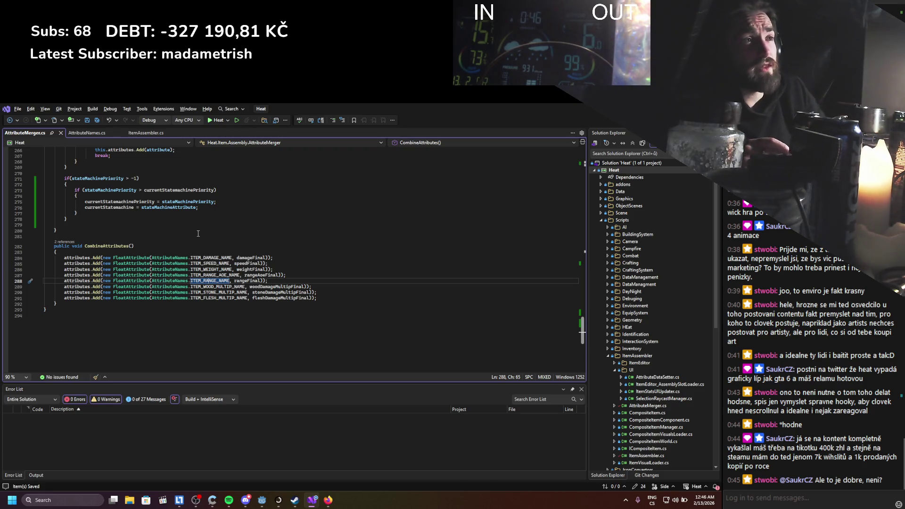
pyautogui.scroll(3, 153, 249)
pyautogui.scroll(-2, 138, 295)
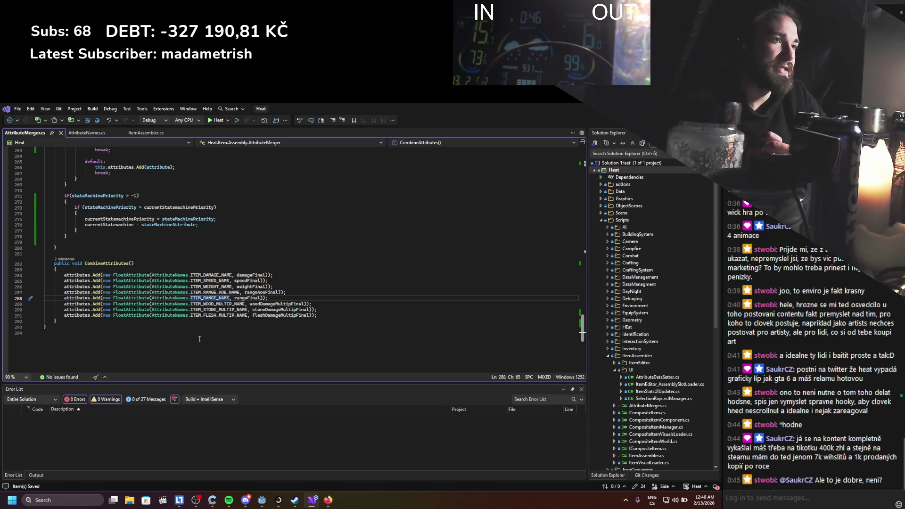
pyautogui.scroll(2, 199, 336)
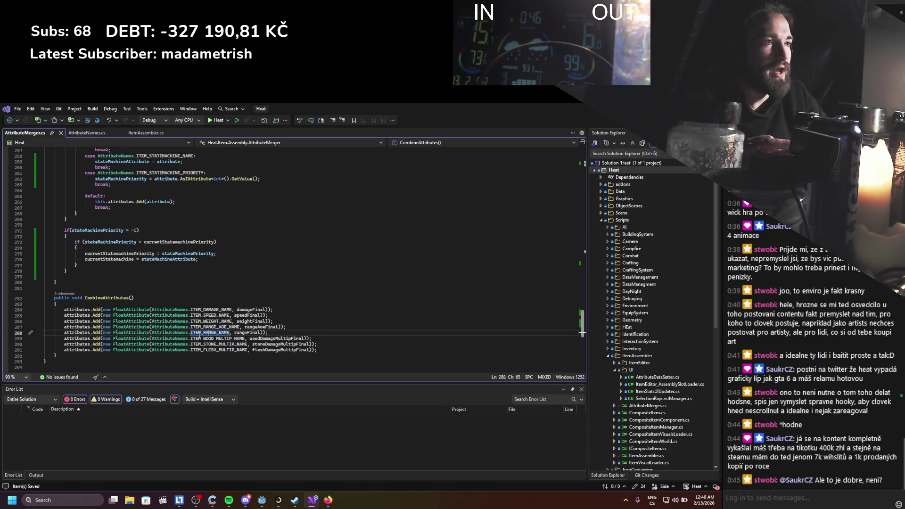
pyautogui.click(205, 288)
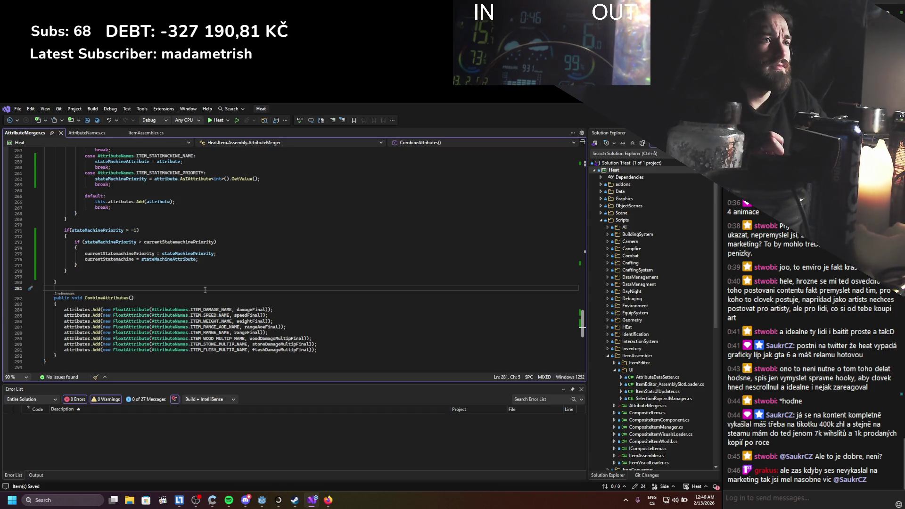
pyautogui.moveTo(43, 304); pyautogui.dragTo(283, 351)
pyautogui.scroll(-1, 244, 336)
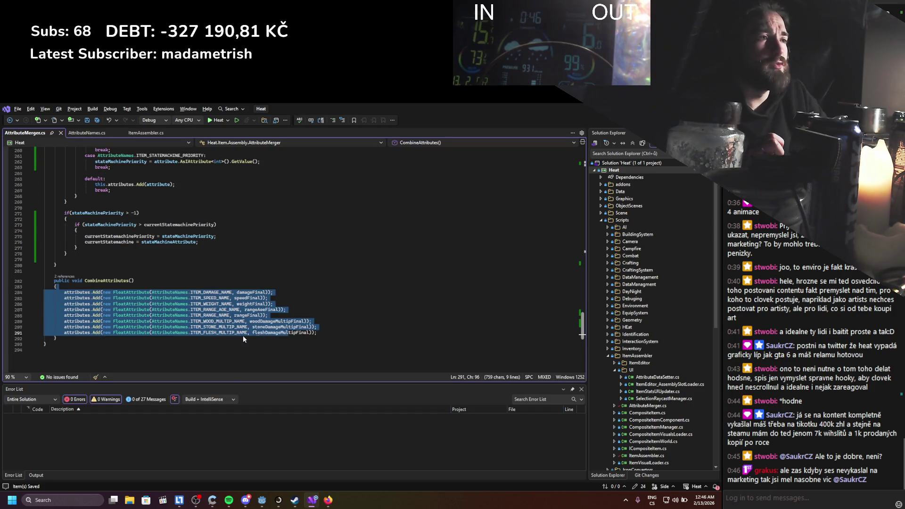
# Below the Add lines, write if (currentStatemachinePriority != -1).
pyautogui.click(328, 335)
pyautogui.press('Return')
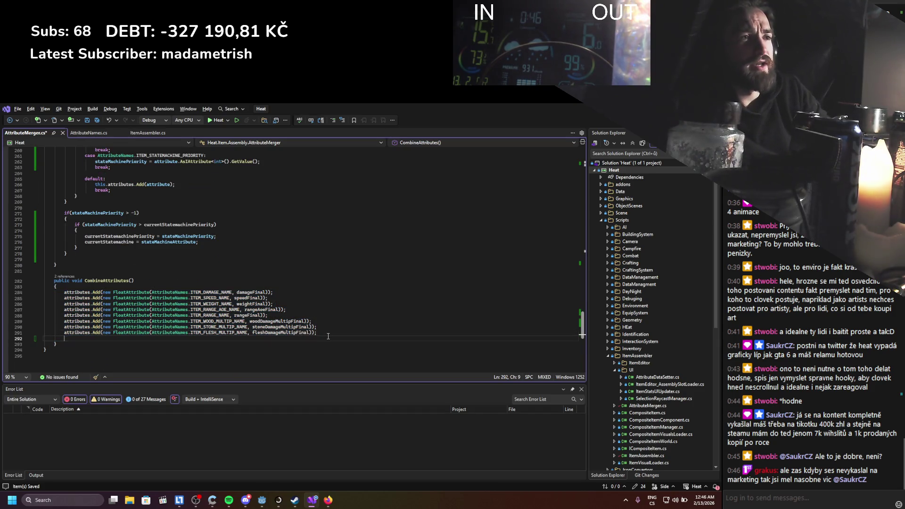
pyautogui.write('att')
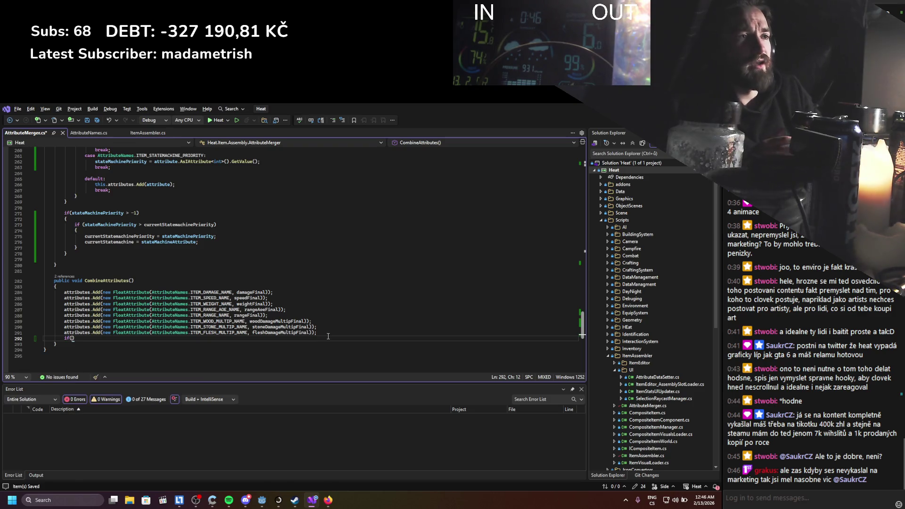
pyautogui.scroll(3, 518, 363)
pyautogui.moveTo(583, 330); pyautogui.dragTo(586, 174)
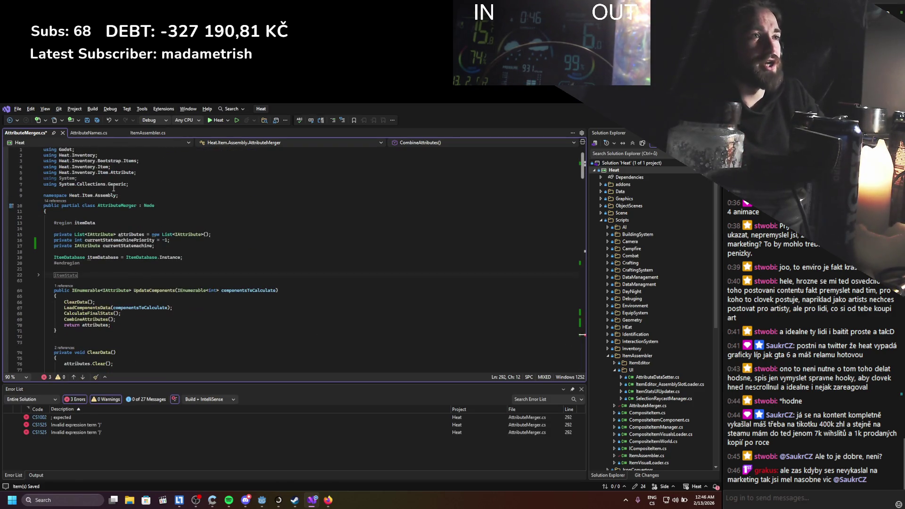
pyautogui.doubleClick(100, 241)
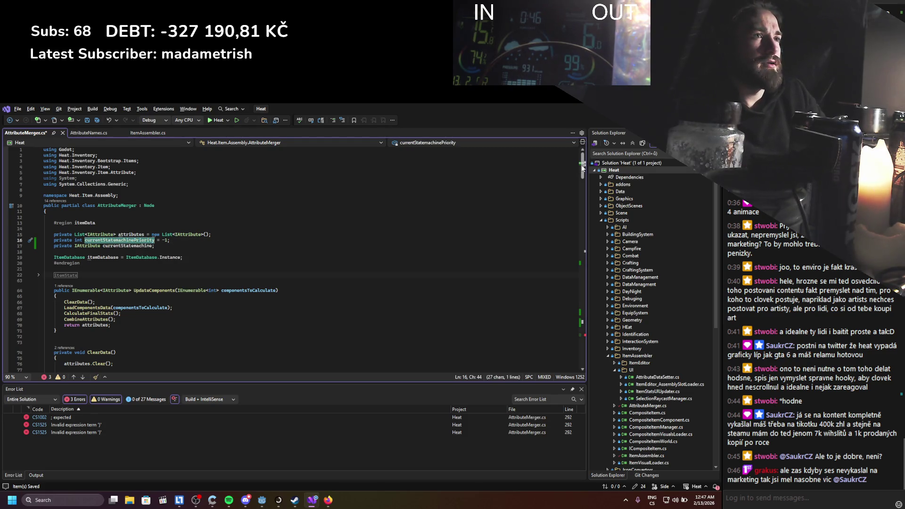
pyautogui.moveTo(583, 168)
pyautogui.mouseDown()
pyautogui.moveTo(571, 365)
pyautogui.moveTo(544, 331)
pyautogui.mouseUp()
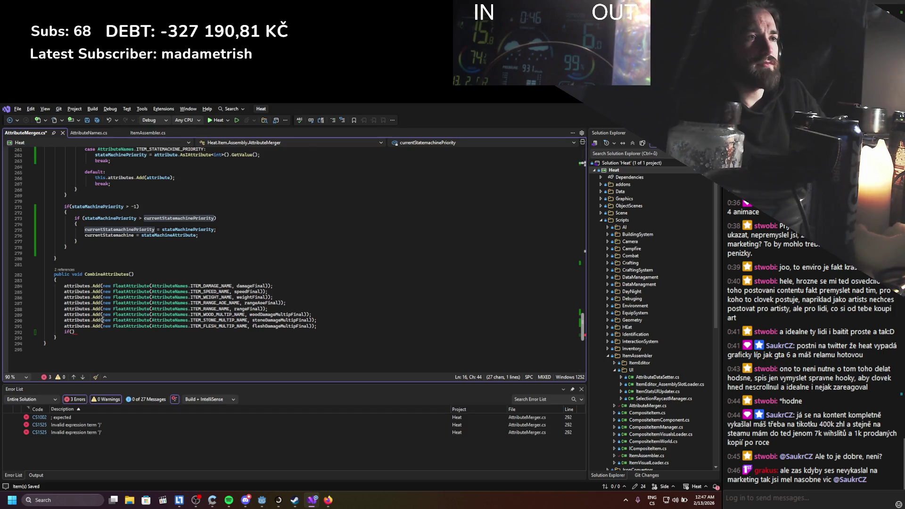
pyautogui.click(71, 332)
pyautogui.hotkey('ctrl', 'v')
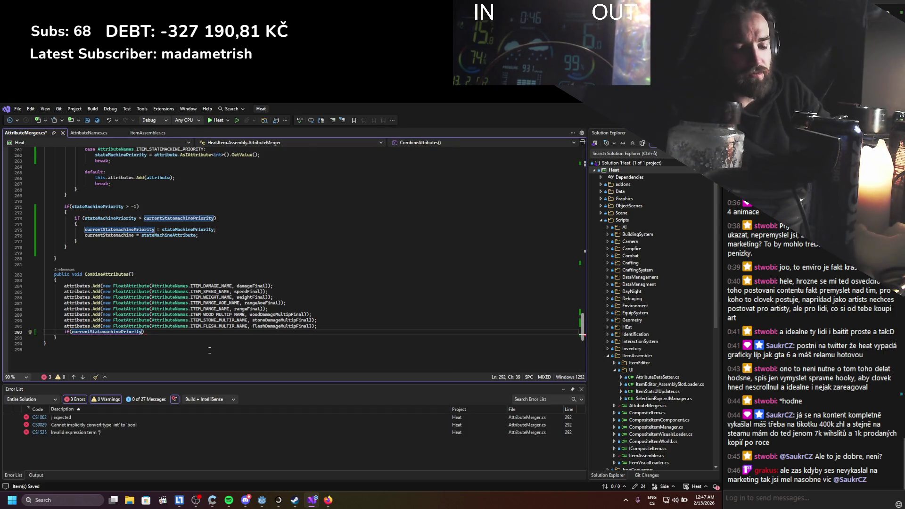
pyautogui.write('== -1')
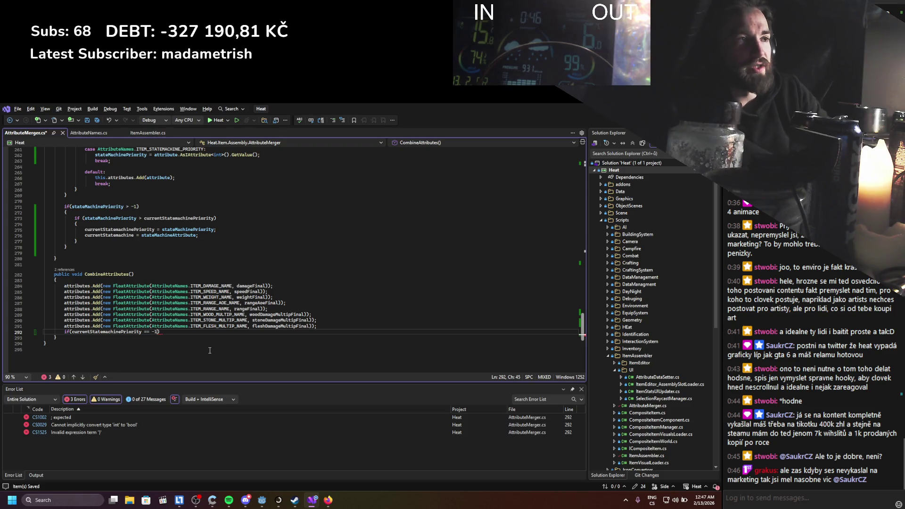
pyautogui.press('Left')
pyautogui.press('Left')
pyautogui.press('Left')
pyautogui.press('Delete')
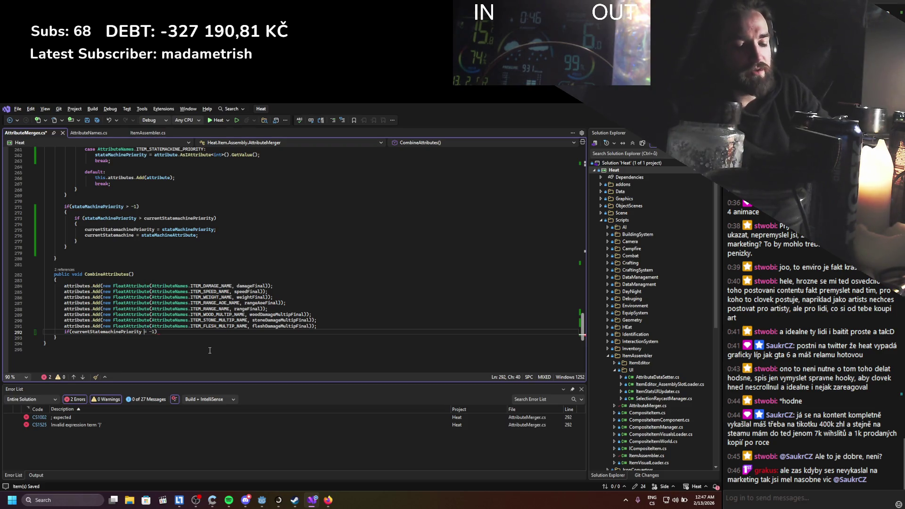
pyautogui.write('!')
# Give the check the body attributes.Add(currentStatemachine); and save.
pyautogui.press('Return')
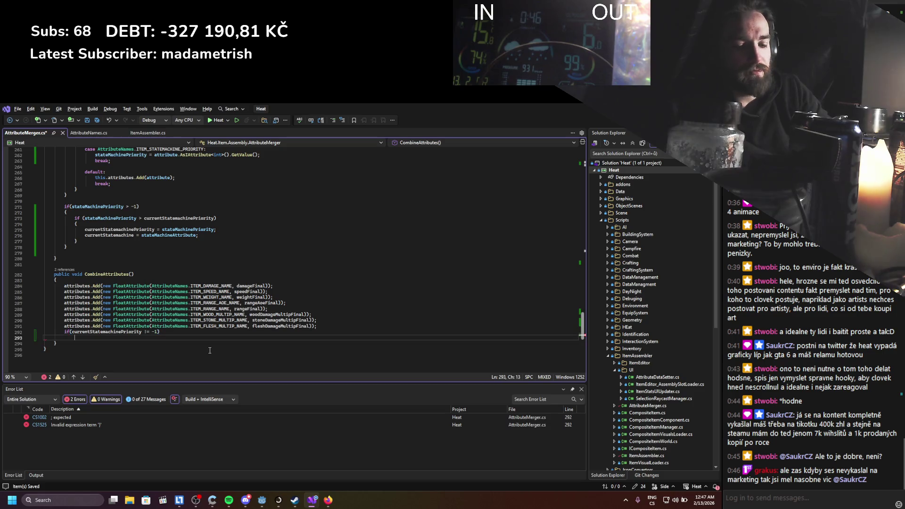
pyautogui.write('{')
pyautogui.press('Return')
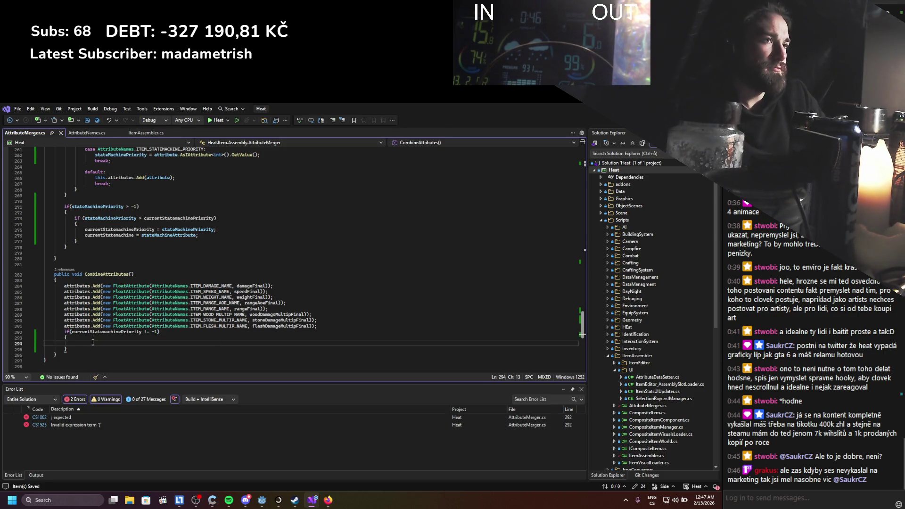
pyautogui.press('Down')
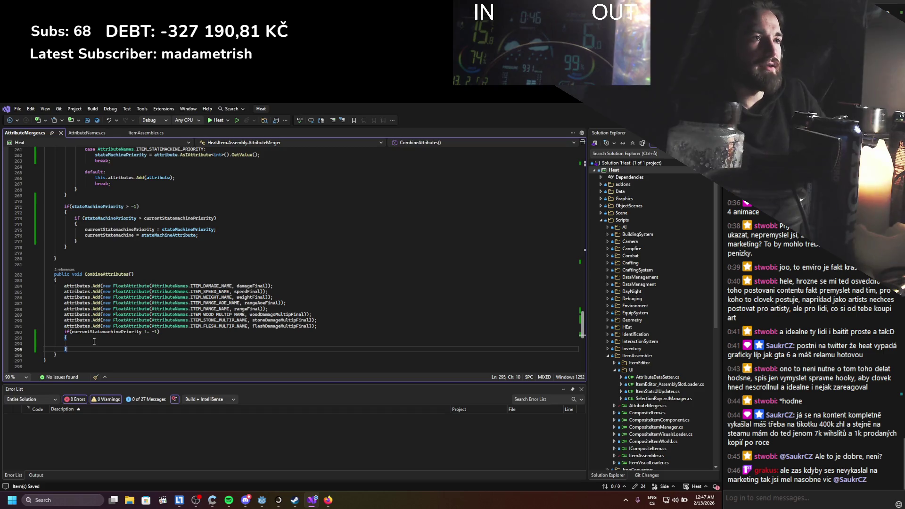
pyautogui.click(94, 342)
pyautogui.write('attributes.Add')
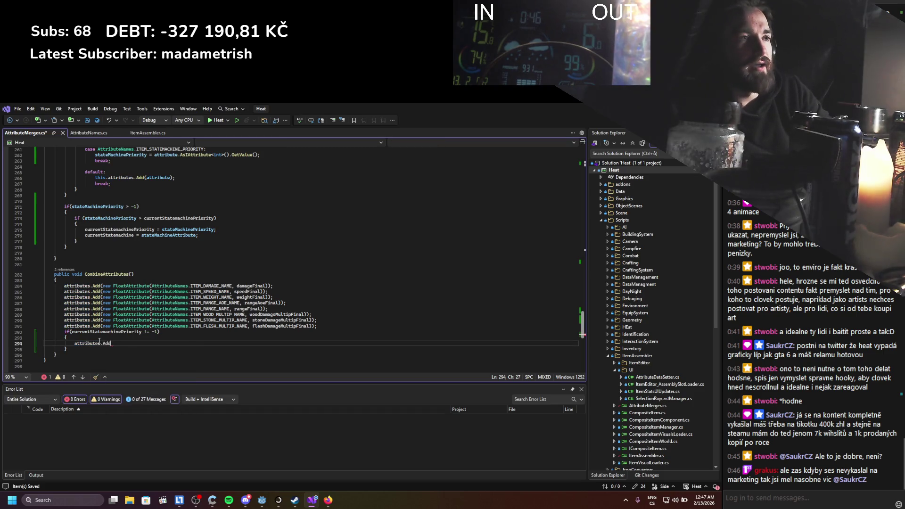
pyautogui.write('();')
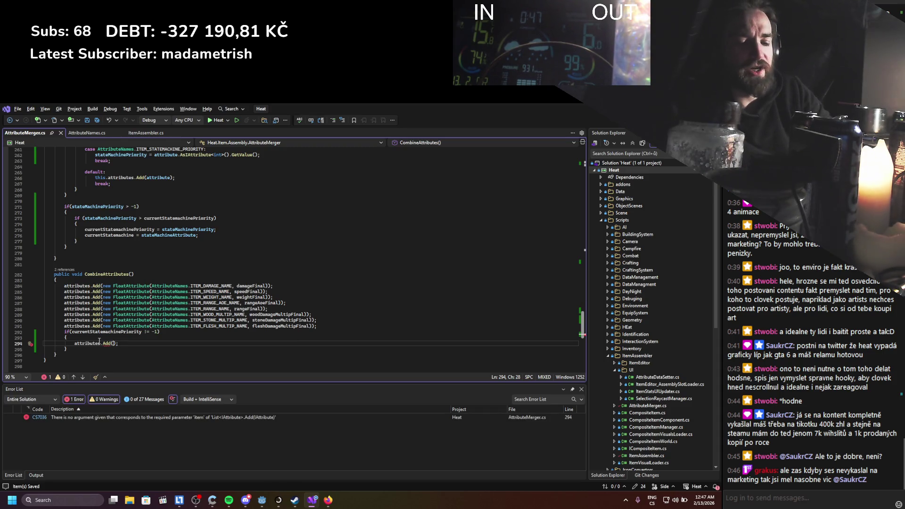
pyautogui.write('curre')
pyautogui.press('Tab')
pyautogui.hotkey('ctrl', 's')
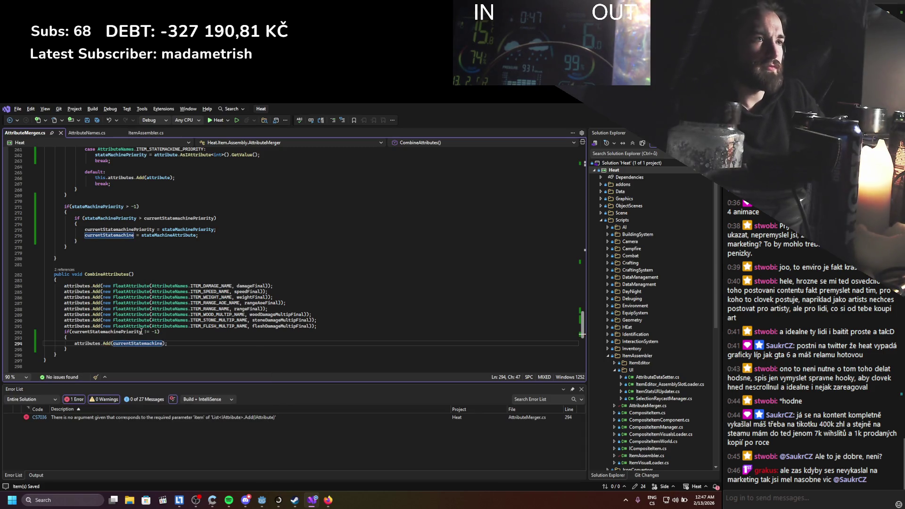
# Remove the if block's braces and empty lines, then save AttributeMerger.cs.
pyautogui.click(159, 338)
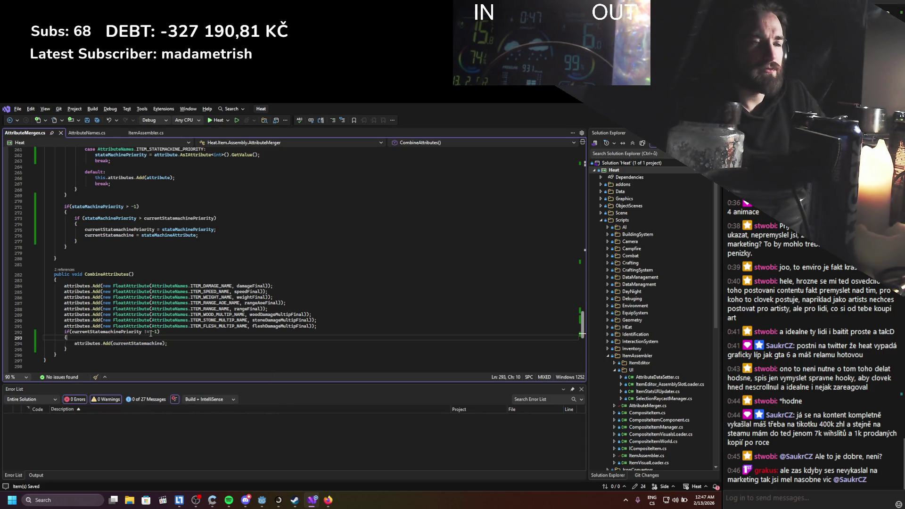
pyautogui.press('BackSpace')
pyautogui.press('BackSpace')
pyautogui.press('BackSpace')
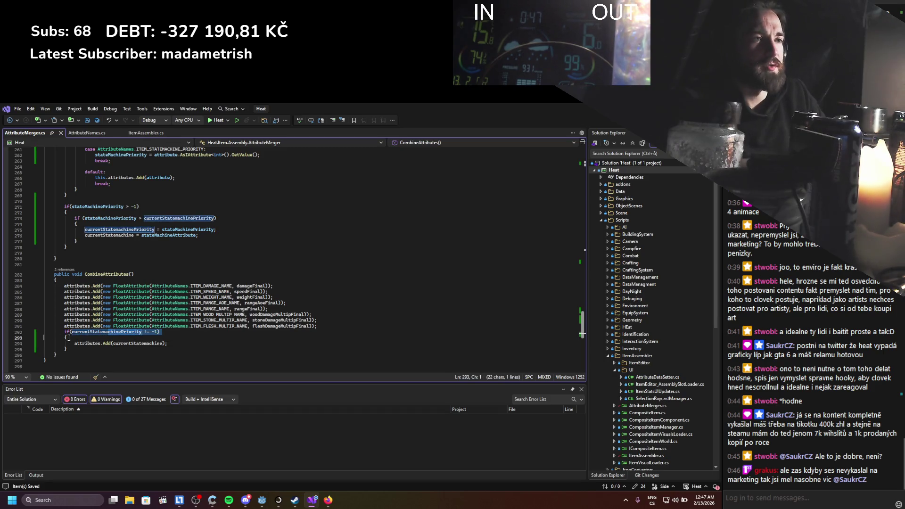
pyautogui.press('Delete')
pyautogui.click(173, 345)
pyautogui.press('BackSpace')
pyautogui.press('BackSpace')
pyautogui.press('BackSpace')
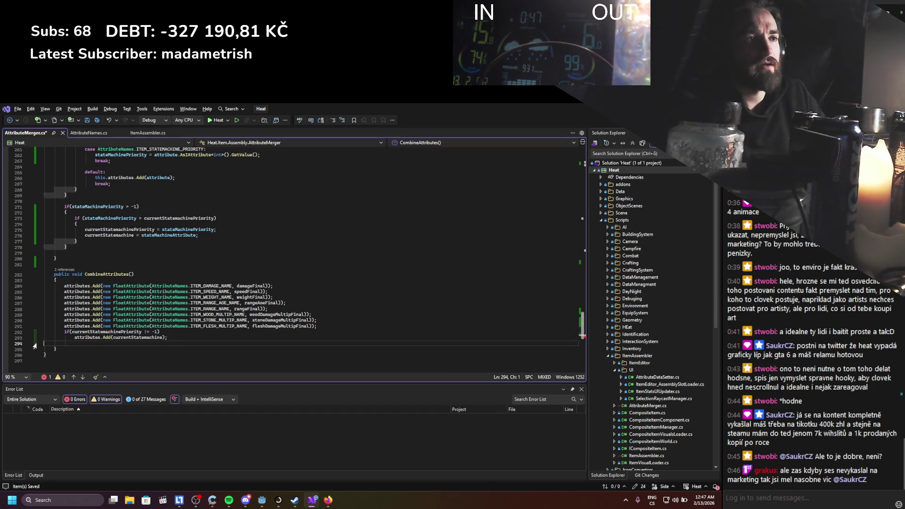
pyautogui.press('BackSpace')
pyautogui.scroll(8, 174, 345)
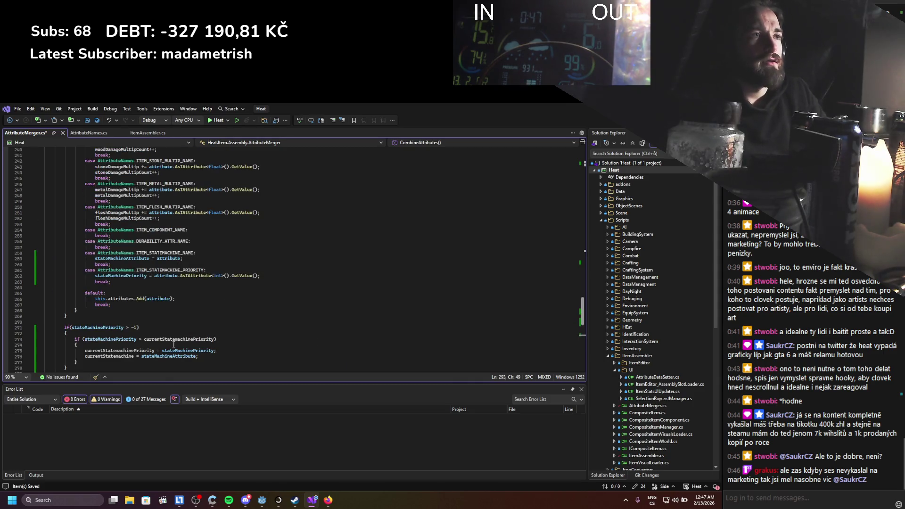
pyautogui.hotkey('ctrl', 's')
pyautogui.scroll(8, 165, 332)
pyautogui.scroll(20, 165, 332)
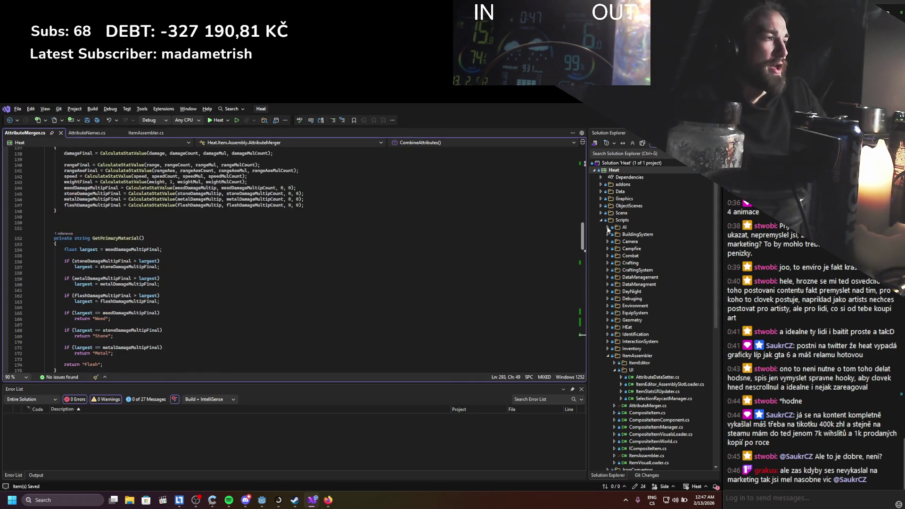
# In Godot, select AttrItemStateMachine in the Output log and run the Heat project.
pyautogui.click(263, 500)
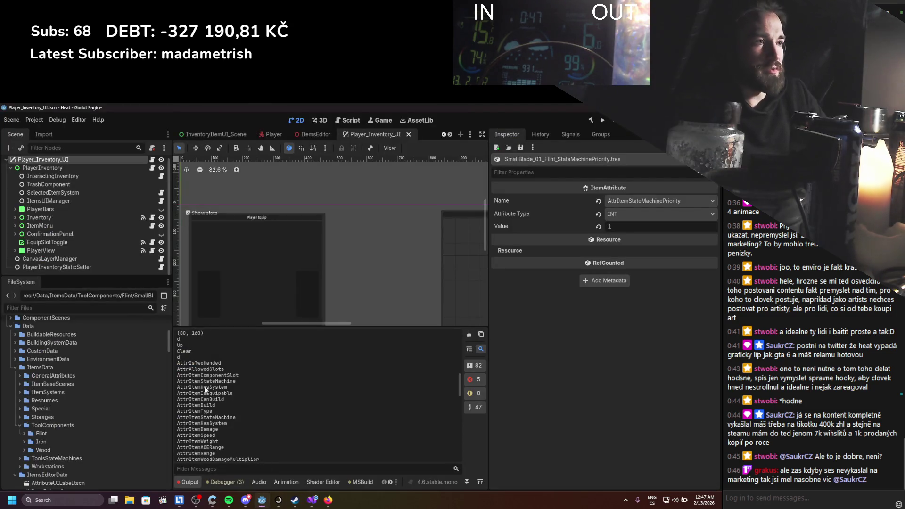
pyautogui.moveTo(184, 380); pyautogui.dragTo(238, 381)
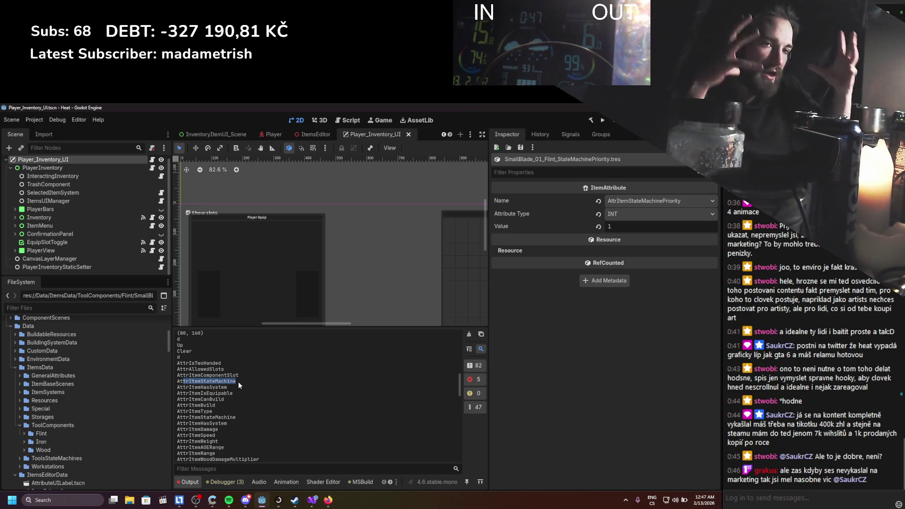
pyautogui.click(600, 121)
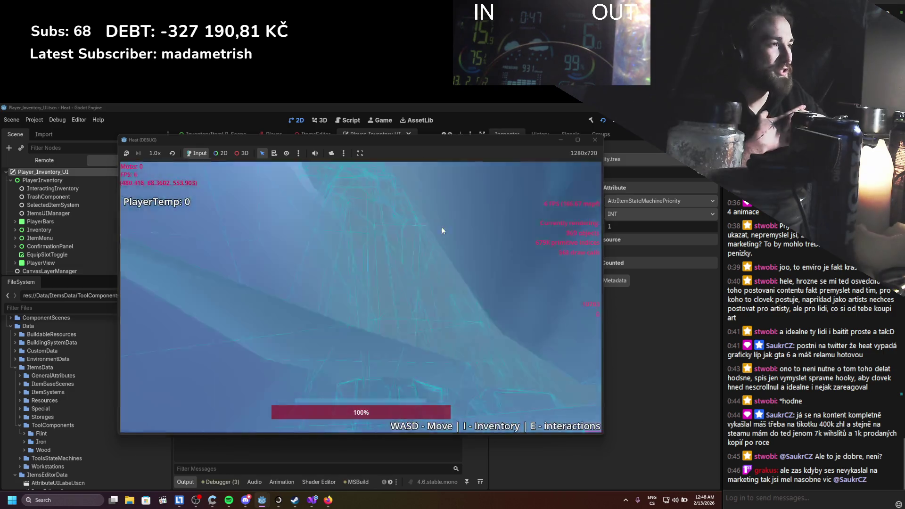
# Assemble a hammer from the inventory stick and a wood piece, then close the game.
pyautogui.press('i')
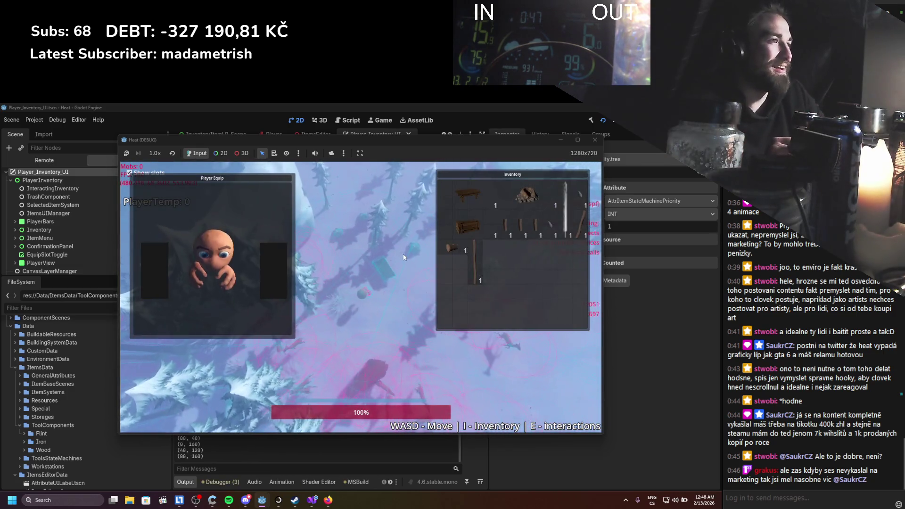
pyautogui.rightClick(471, 262)
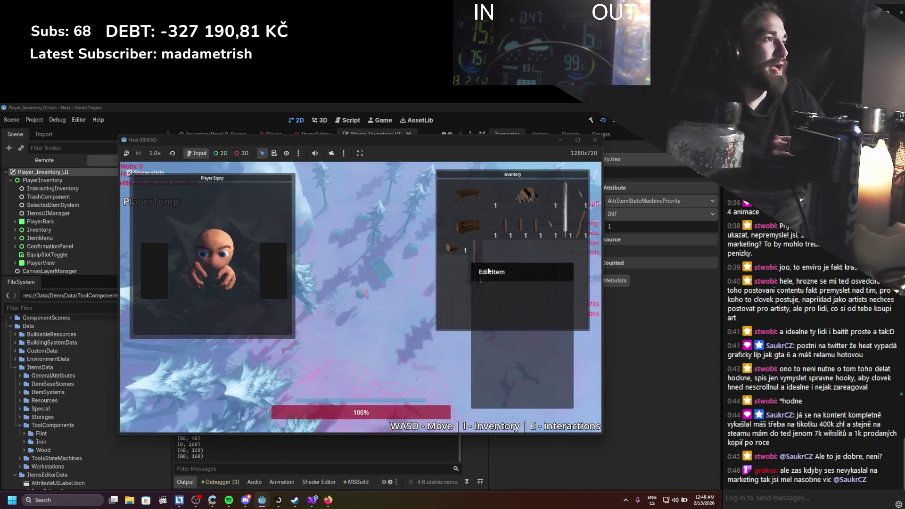
pyautogui.click(488, 271)
pyautogui.moveTo(154, 233); pyautogui.dragTo(296, 240)
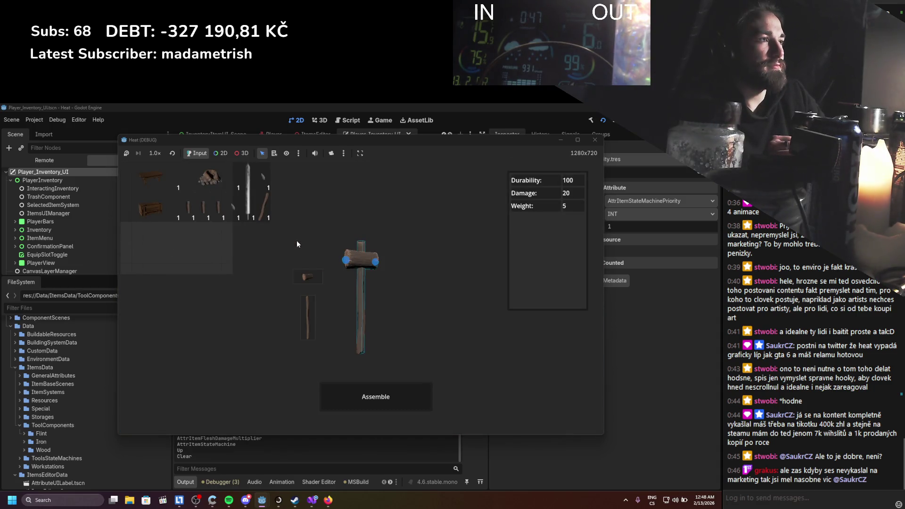
pyautogui.click(358, 386)
pyautogui.press('F8')
# Select the output log's attribute names from AttrIsTwoHanded to AttrItemStateMachine.
pyautogui.scroll(3, 270, 434)
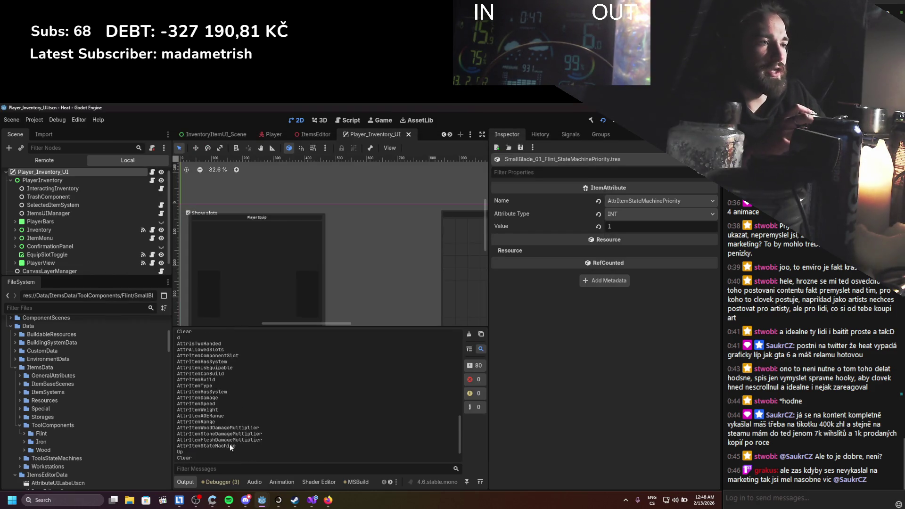
pyautogui.moveTo(236, 446); pyautogui.dragTo(173, 445)
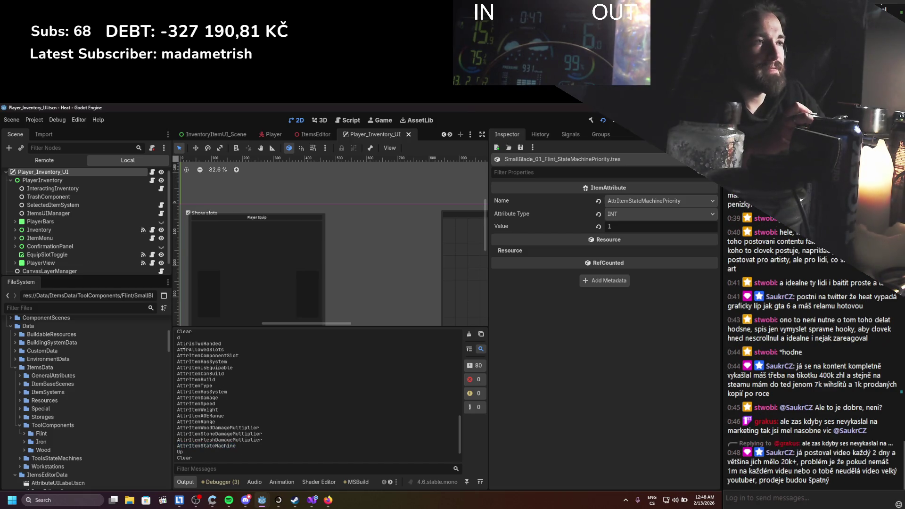
pyautogui.moveTo(183, 344)
pyautogui.mouseDown()
pyautogui.moveTo(259, 439)
pyautogui.moveTo(246, 445)
pyautogui.mouseUp()
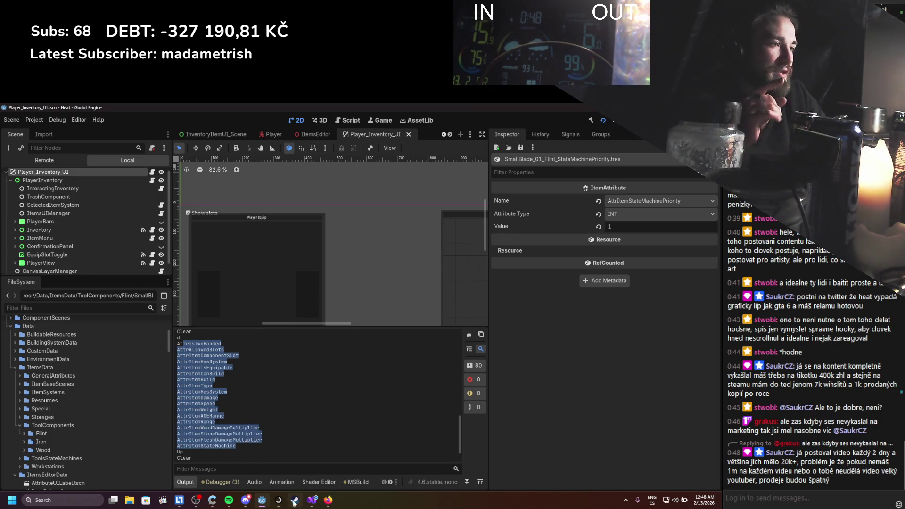
pyautogui.moveTo(293, 503)
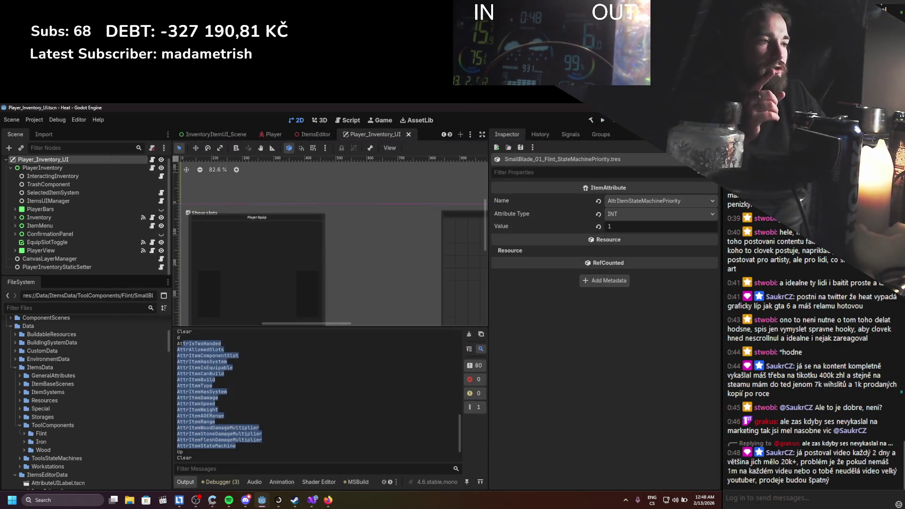
# Append currentStatemachinePriority = -1; and currentStatemachine = null; to the end of ClearData().
pyautogui.click(312, 500)
pyautogui.scroll(10, 226, 276)
pyautogui.scroll(10, 226, 276)
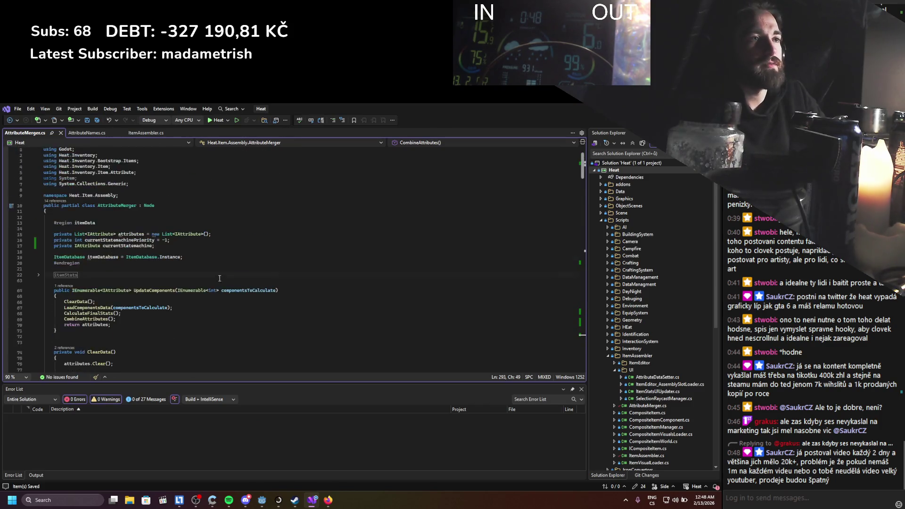
pyautogui.scroll(-15, 189, 283)
pyautogui.click(140, 306)
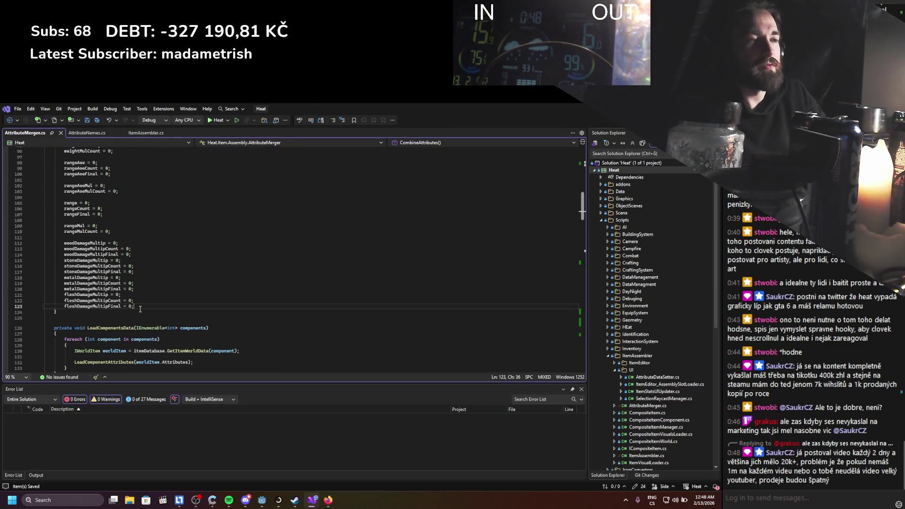
pyautogui.press('Return')
pyautogui.write('state')
pyautogui.press('BackSpace')
pyautogui.press('BackSpace')
pyautogui.press('BackSpace')
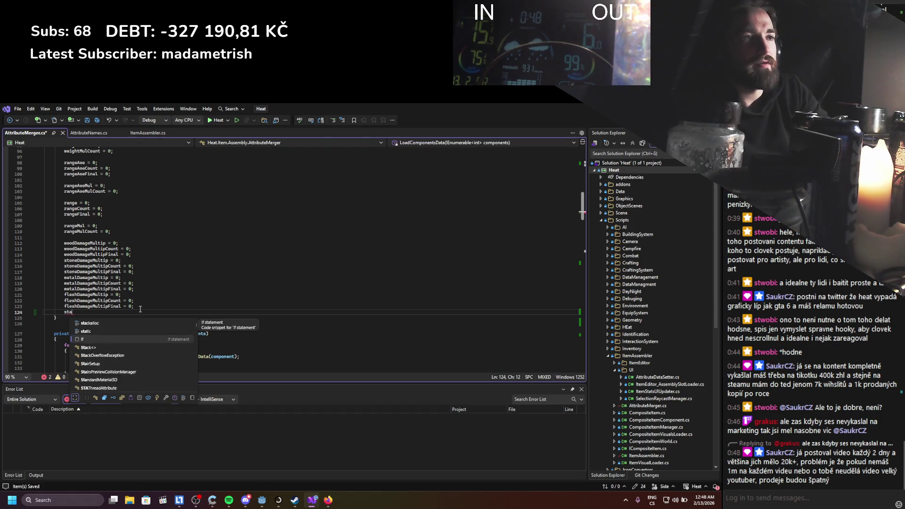
pyautogui.write('curre')
pyautogui.press('Down')
pyautogui.write('=')
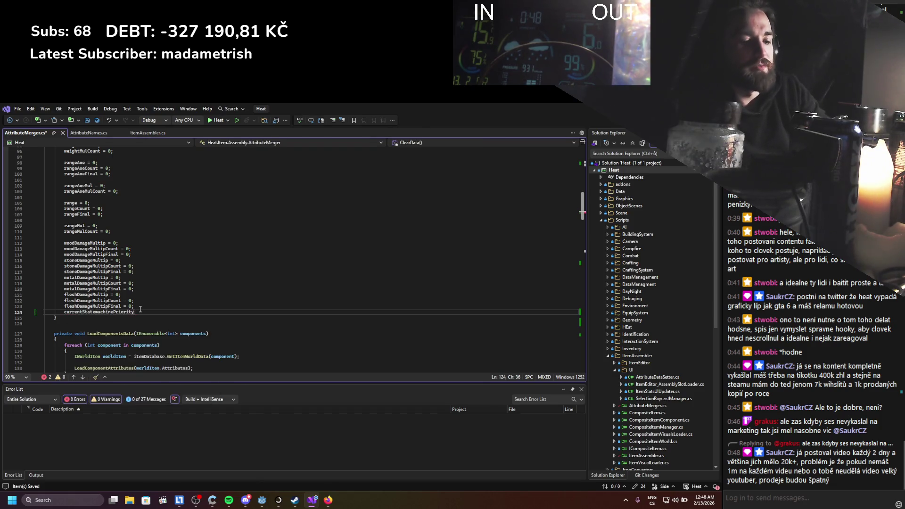
pyautogui.press('Return')
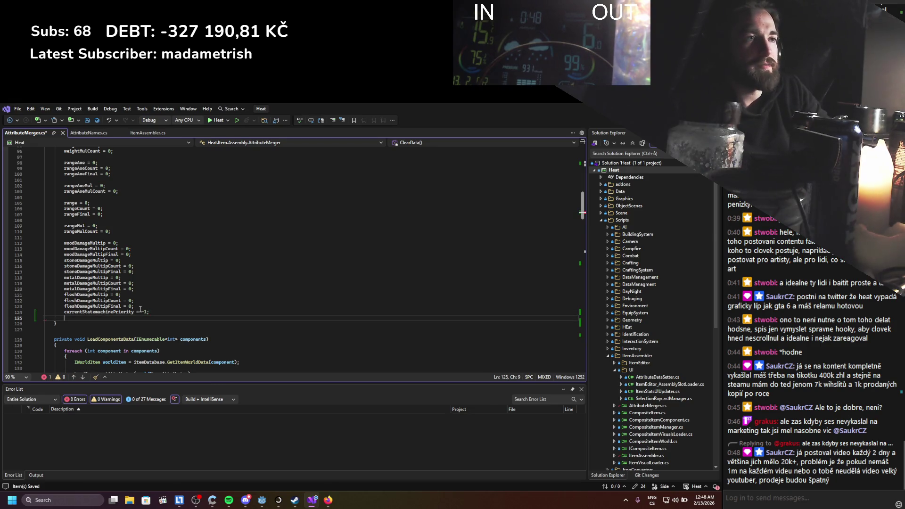
pyautogui.write('urrentStatemachine =')
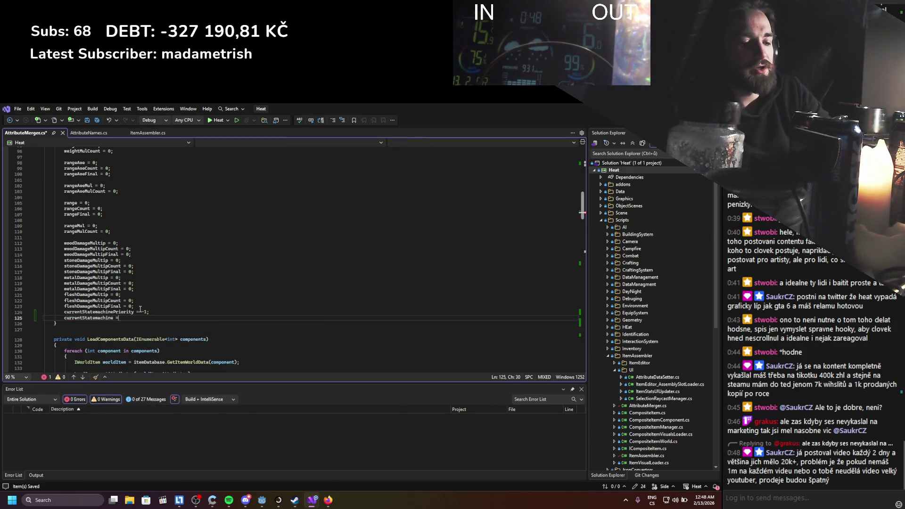
pyautogui.write(' null;')
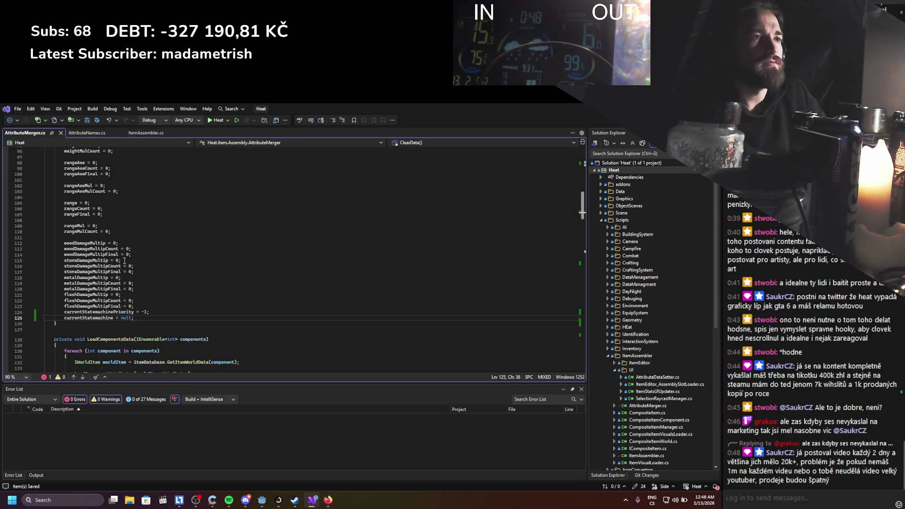
pyautogui.scroll(8, 126, 265)
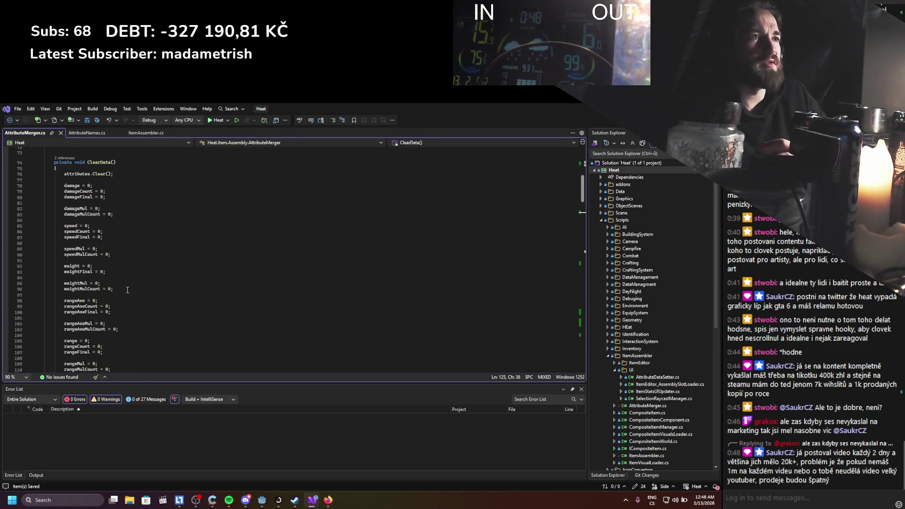
# Expand #region itemStats and scroll through its damage, speed, weight, range and material fields.
pyautogui.scroll(4, 127, 290)
pyautogui.scroll(4, 127, 290)
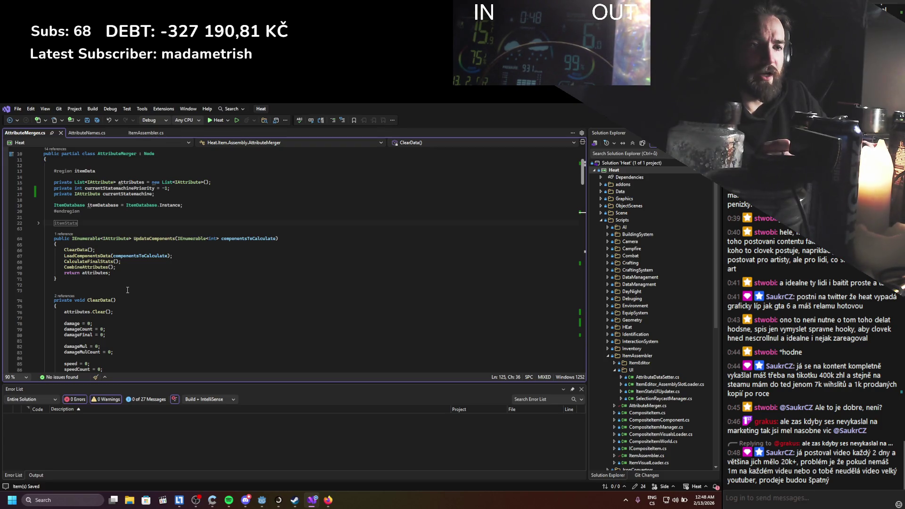
pyautogui.scroll(2, 127, 290)
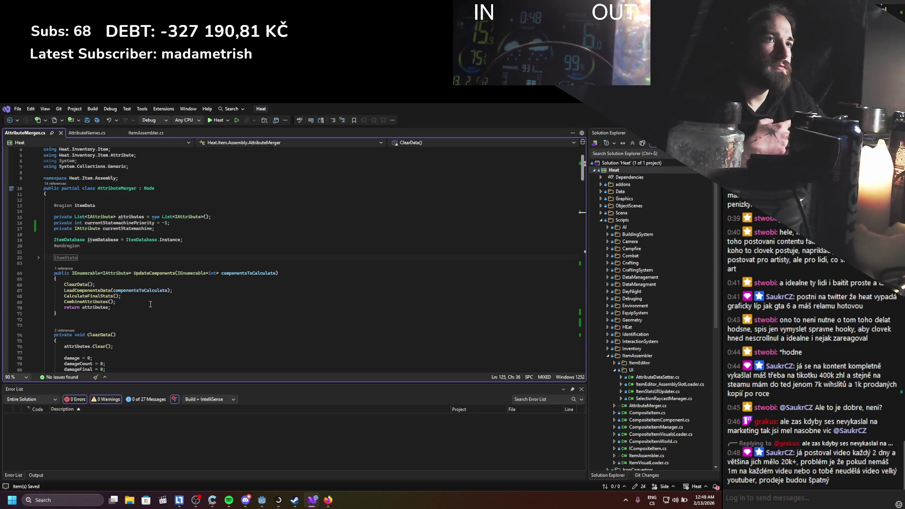
pyautogui.click(39, 258)
pyautogui.scroll(-9, 153, 249)
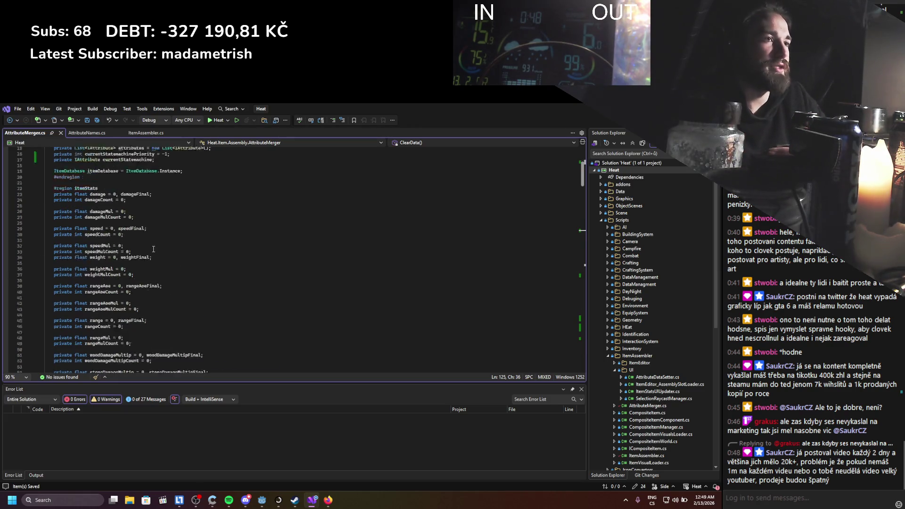
pyautogui.scroll(6, 153, 249)
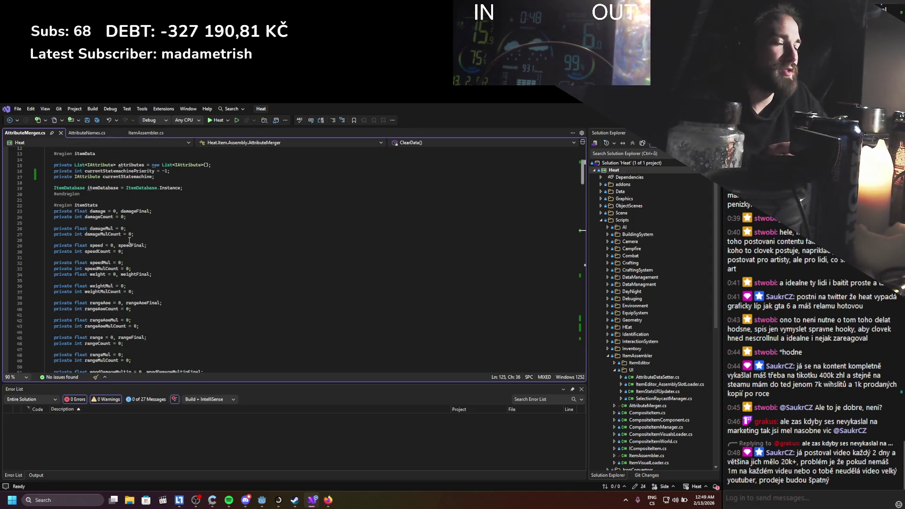
pyautogui.scroll(4, 130, 240)
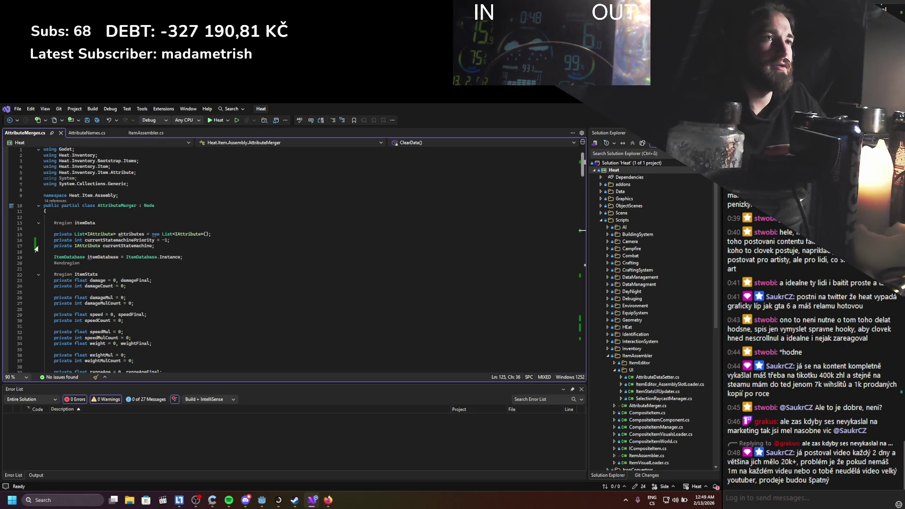
pyautogui.scroll(-10, 71, 288)
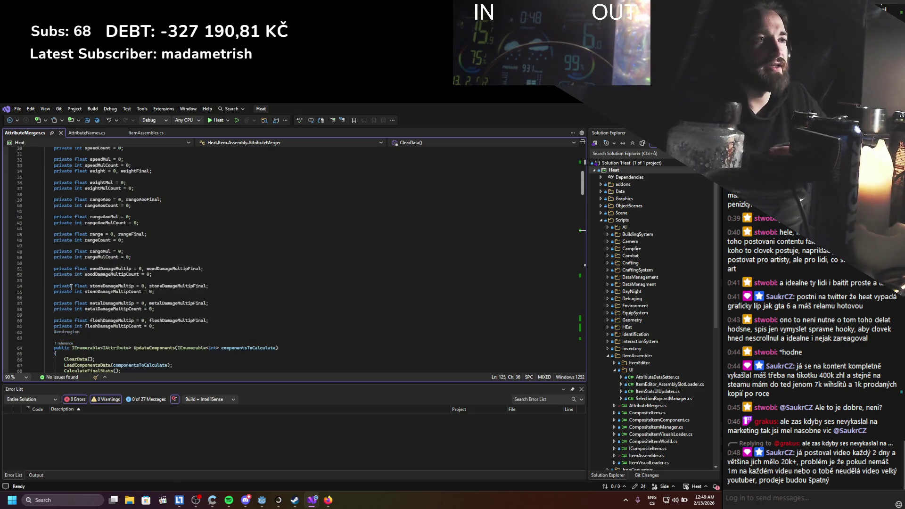
pyautogui.scroll(2, 71, 287)
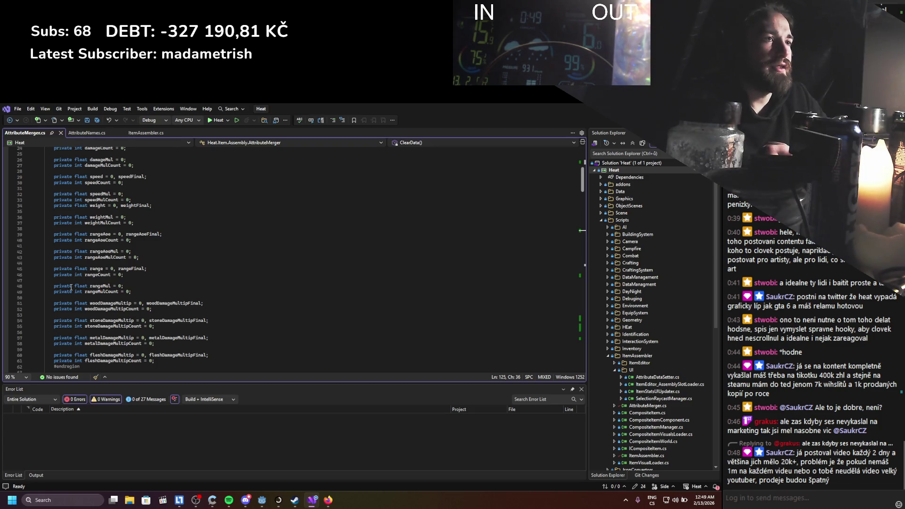
pyautogui.scroll(8, 72, 287)
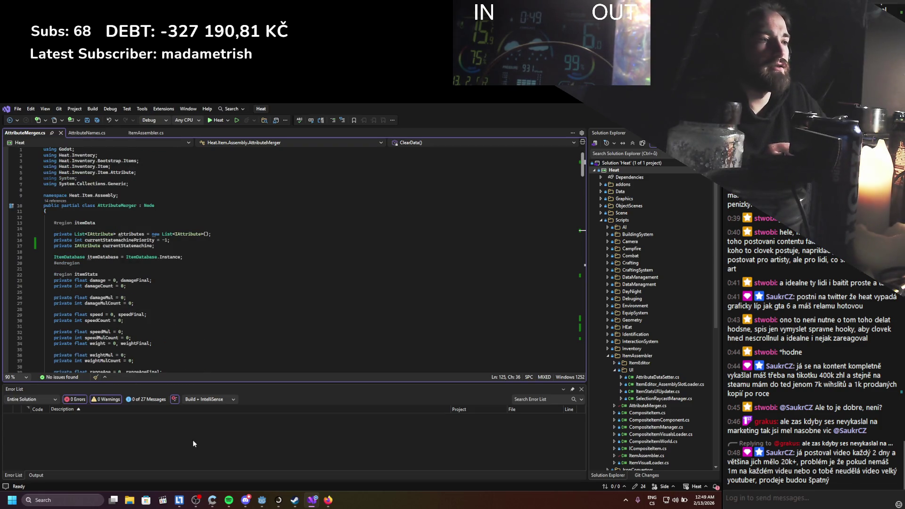
pyautogui.click(327, 502)
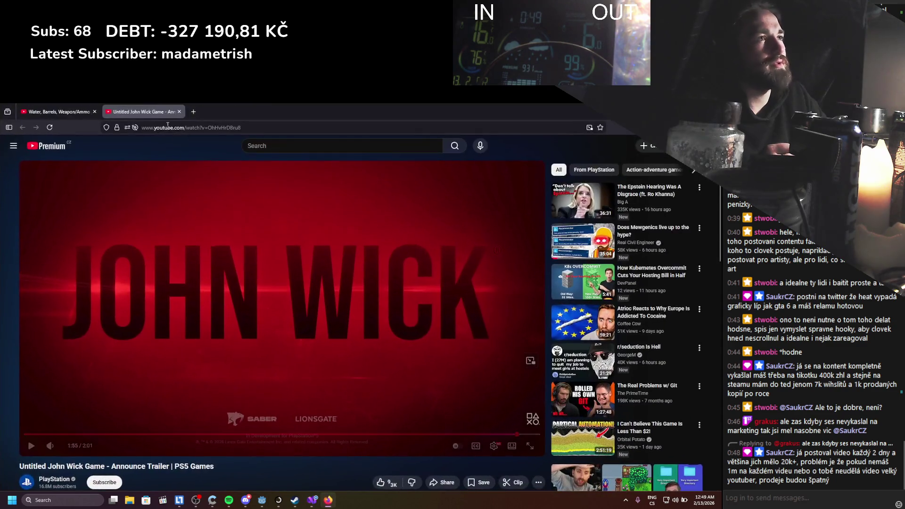
# Search YouTube for 'real civil engineer' and open the Real Civil Engineer channel.
pyautogui.click(253, 146)
pyautogui.write('rea')
pyautogui.click(270, 171)
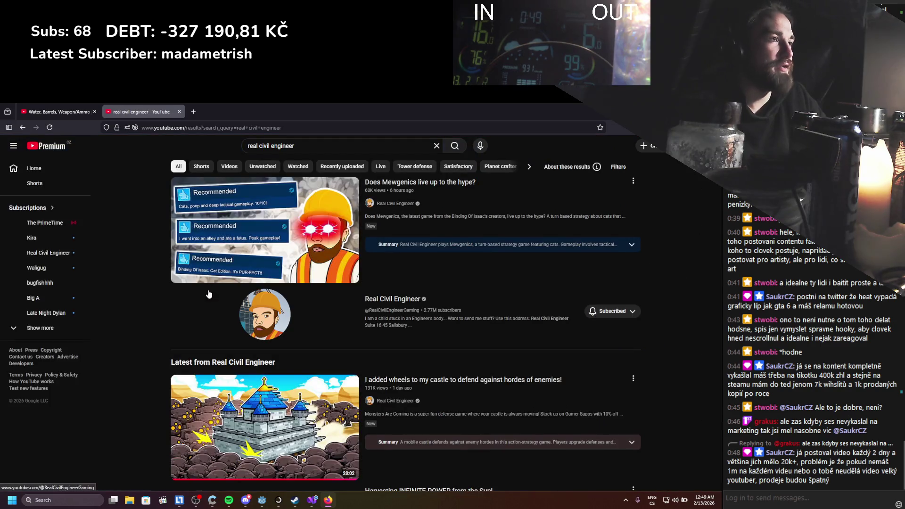
pyautogui.click(404, 297)
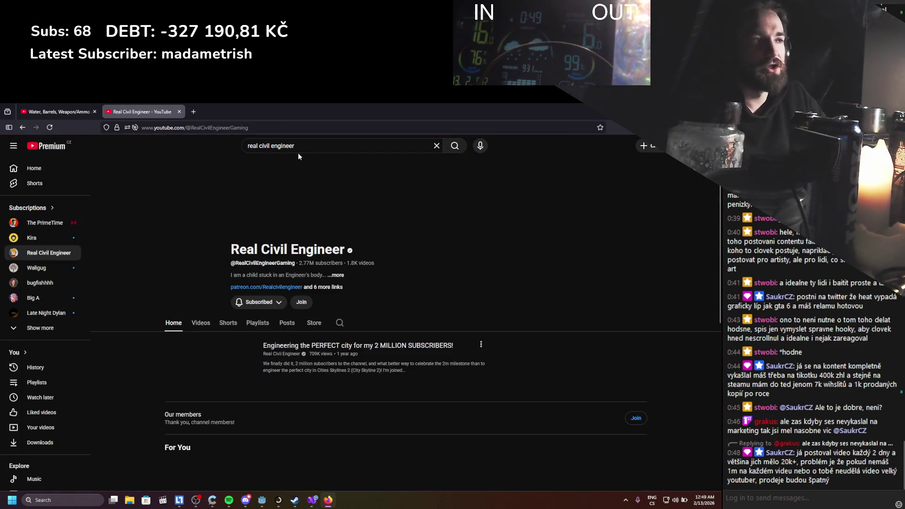
# Browse the channel page, then close its tab and return to Visual Studio.
pyautogui.scroll(-10, 299, 202)
pyautogui.scroll(-3, 299, 201)
pyautogui.scroll(15, 299, 200)
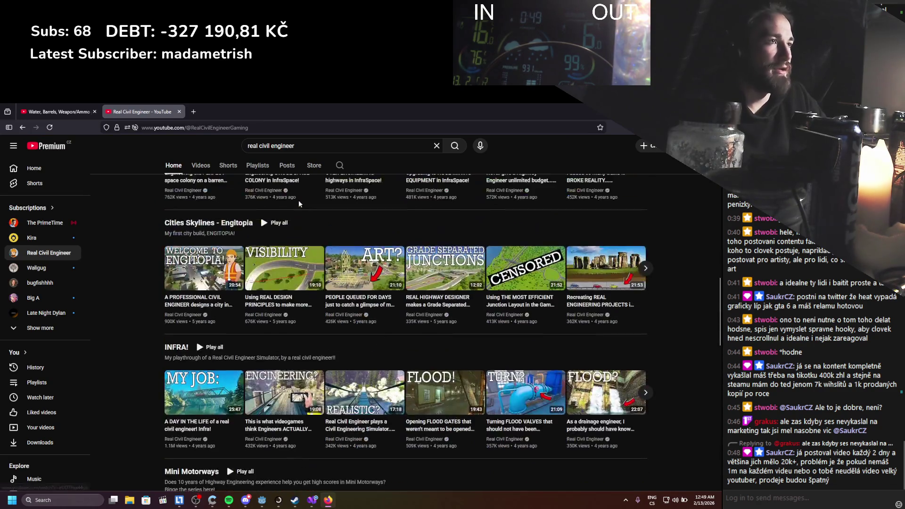
pyautogui.click(179, 111)
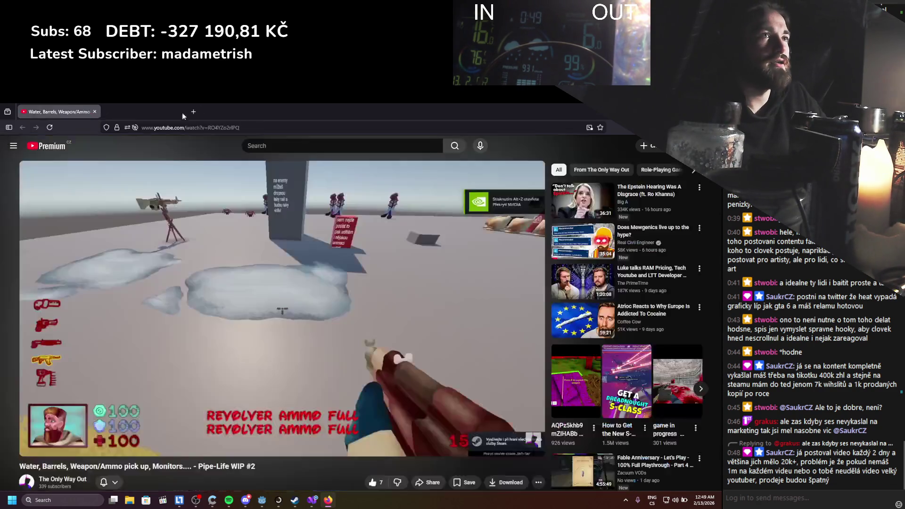
pyautogui.hotkey('alt', 'Tab')
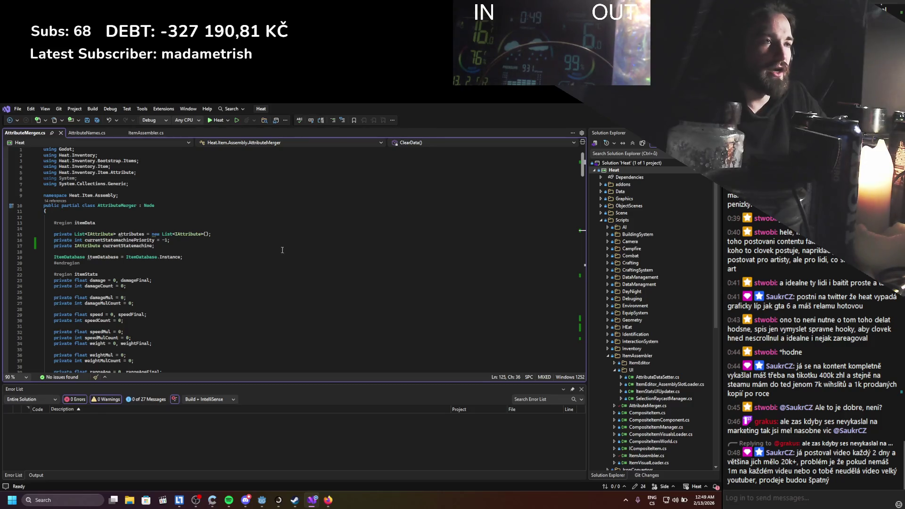
# Review the damage and damageMulCount declarations in AttributeMerger.cs and save it.
pyautogui.click(195, 280)
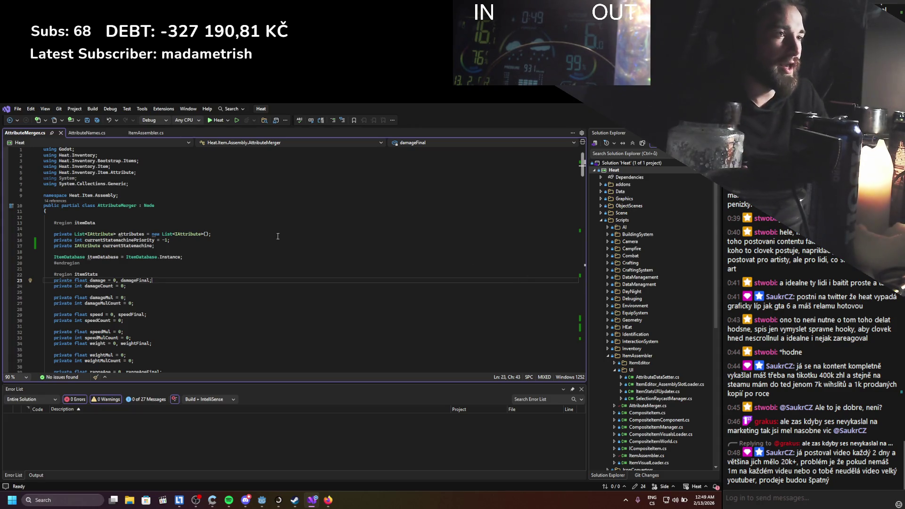
pyautogui.click(472, 303)
pyautogui.scroll(-10, 151, 234)
pyautogui.hotkey('ctrl', 's')
# Clear the Godot output log and return to Visual Studio.
pyautogui.scroll(-8, 152, 234)
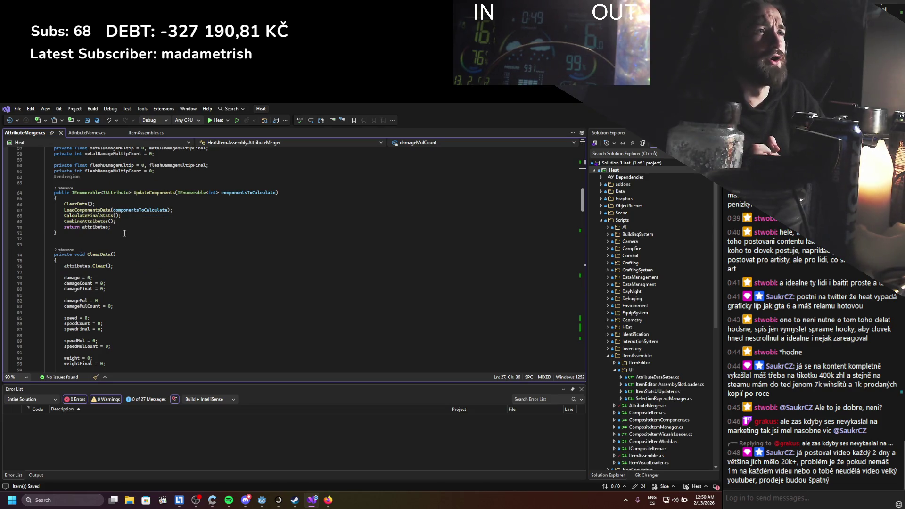
pyautogui.scroll(-20, 125, 233)
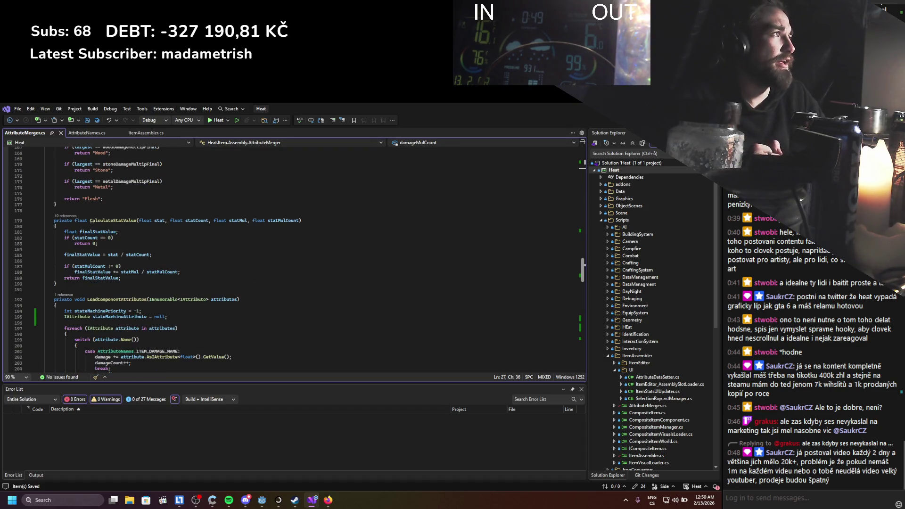
pyautogui.hotkey('alt', 'Tab')
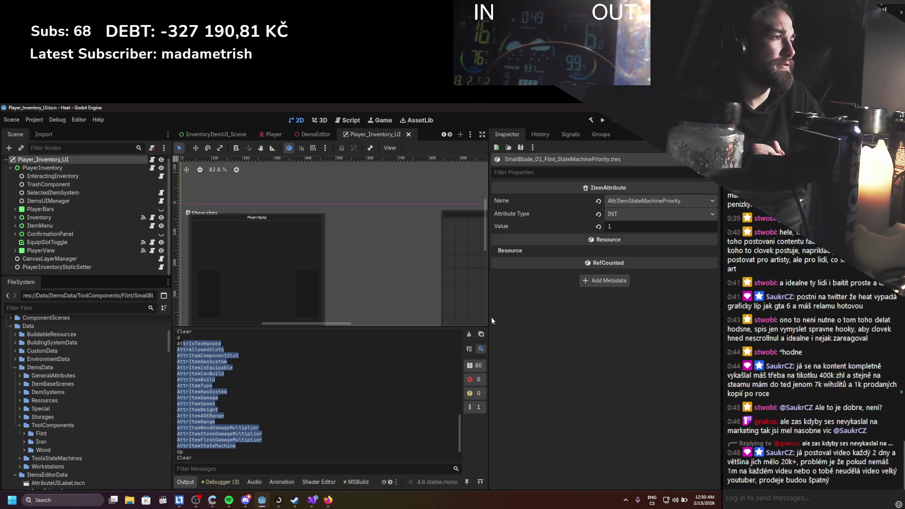
pyautogui.click(472, 335)
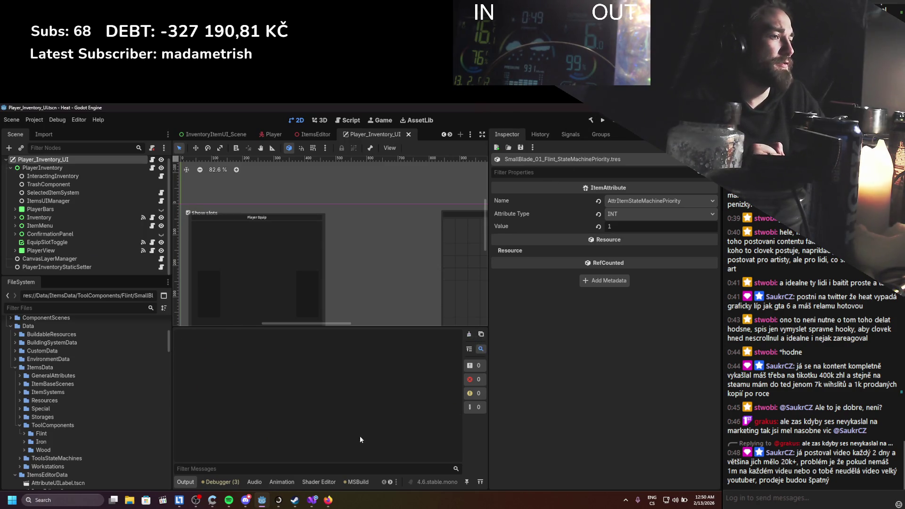
pyautogui.hotkey('alt', 'Tab')
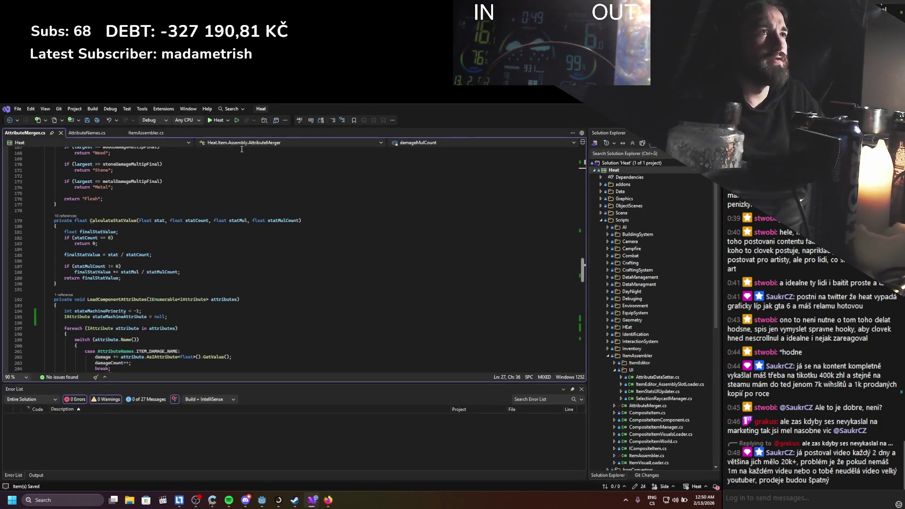
# Start a code search for 'GD.Print' debug calls.
pyautogui.click(389, 209)
pyautogui.hotkey('ctrl', 'g')
pyautogui.press('Escape')
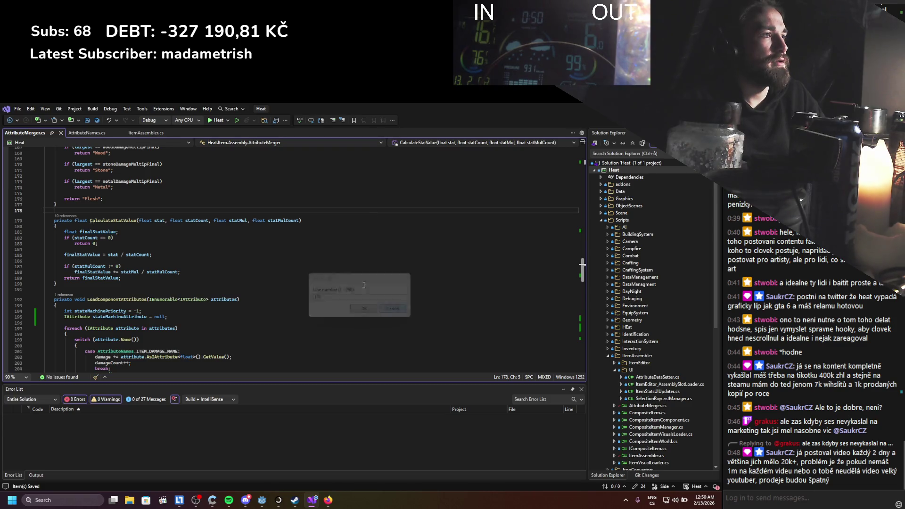
pyautogui.hotkey('ctrl', 'f')
pyautogui.write('GD')
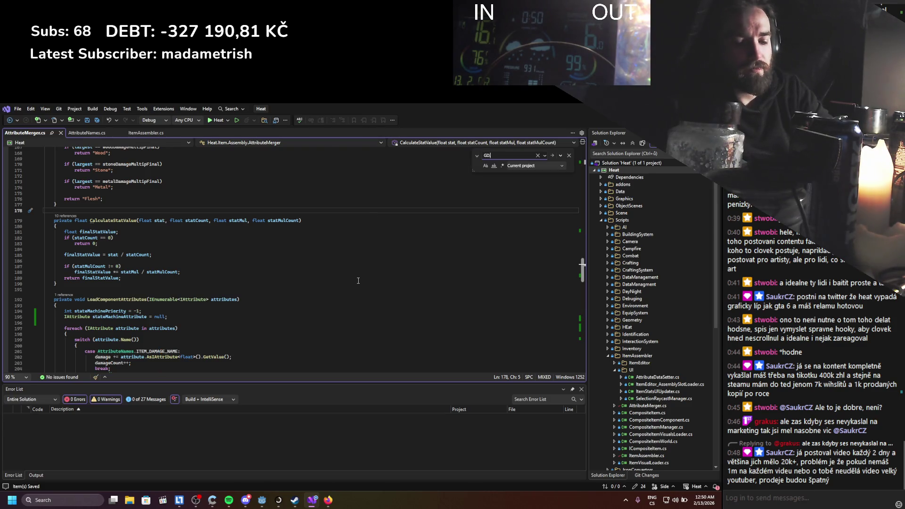
pyautogui.write('.Print')
pyautogui.press('Return')
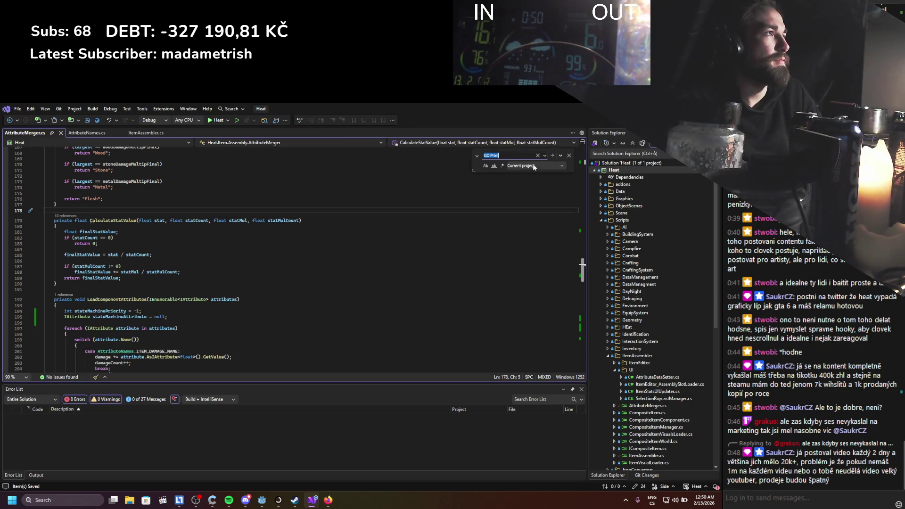
# Delete the StackSwapTry debug print in DragOffUIItem.cs and save.
pyautogui.click(552, 155)
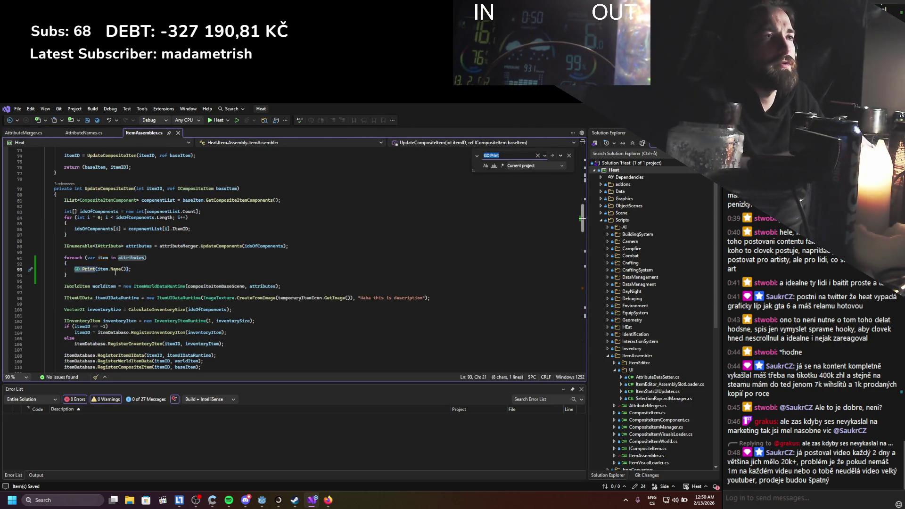
pyautogui.click(551, 156)
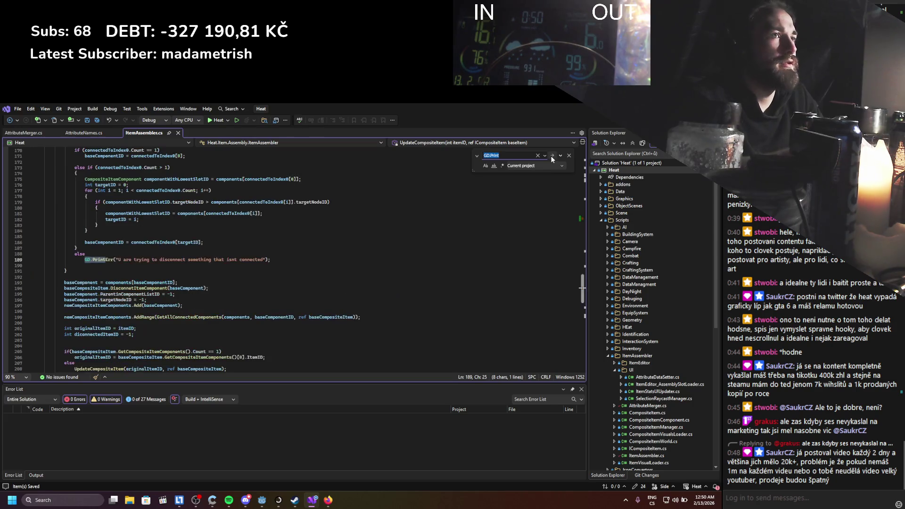
pyautogui.click(551, 156)
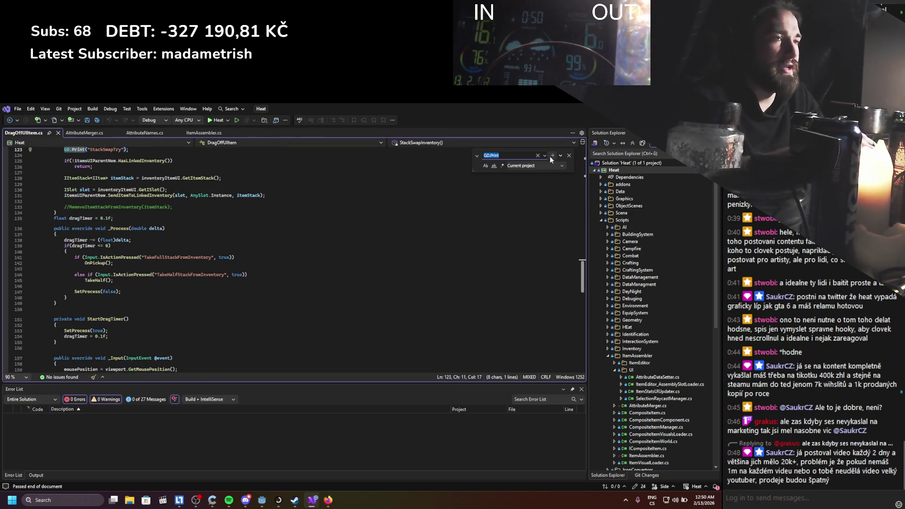
pyautogui.scroll(3, 293, 267)
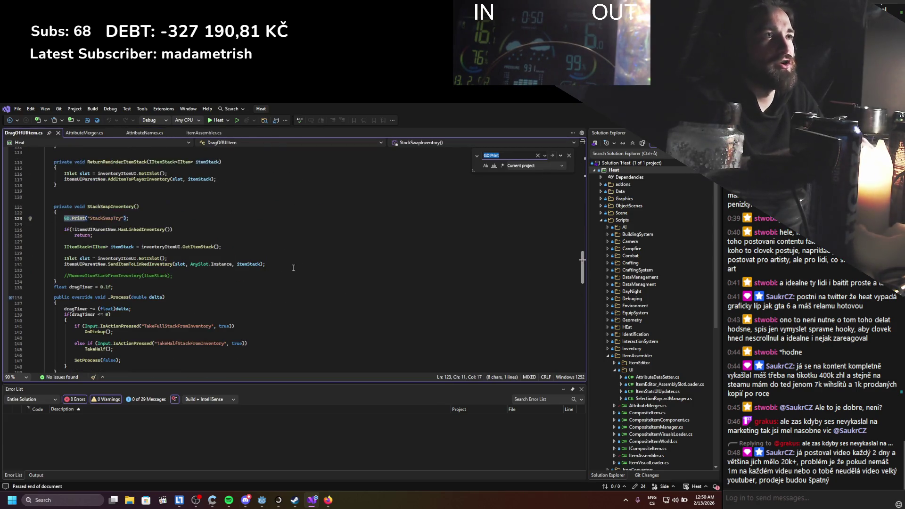
pyautogui.click(50, 219)
pyautogui.press('Delete')
pyautogui.press('BackSpace')
pyautogui.hotkey('ctrl', 's')
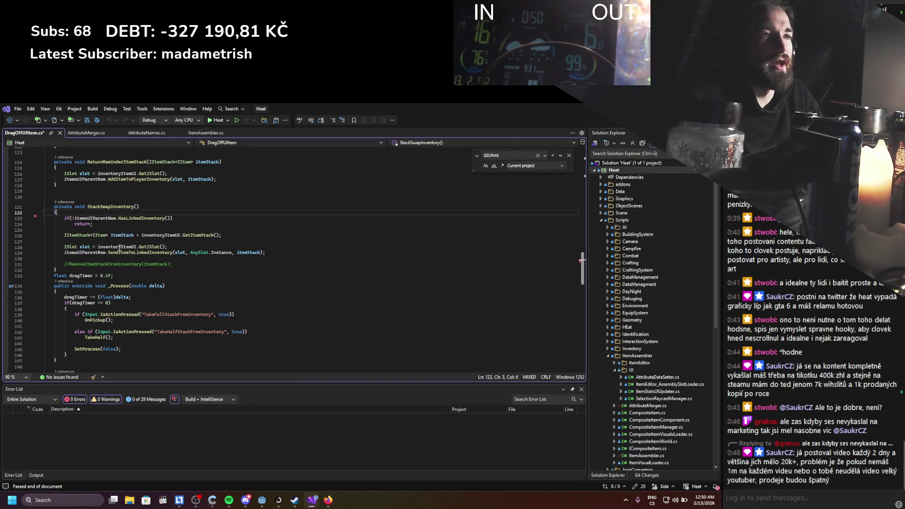
# Delete the dragcheck2 debug print line and save the file.
pyautogui.click(552, 155)
pyautogui.click(553, 155)
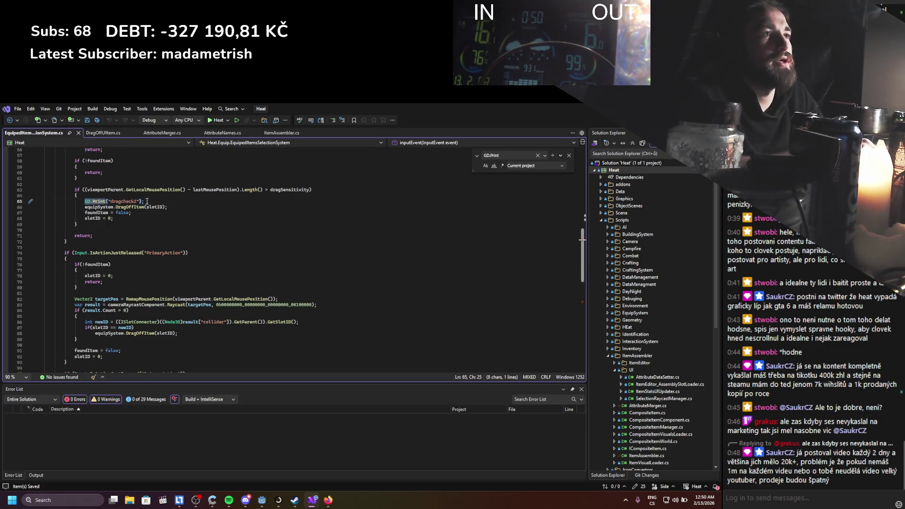
pyautogui.keyDown('shift'); pyautogui.click(147, 201); pyautogui.keyUp('shift')
pyautogui.hotkey('shift', 'Home')
pyautogui.press('BackSpace')
pyautogui.press('BackSpace')
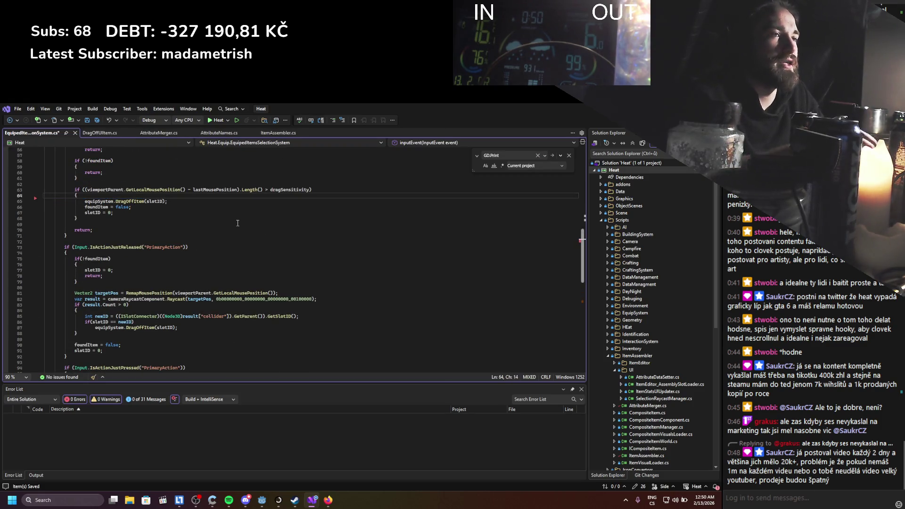
pyautogui.hotkey('ctrl', 's')
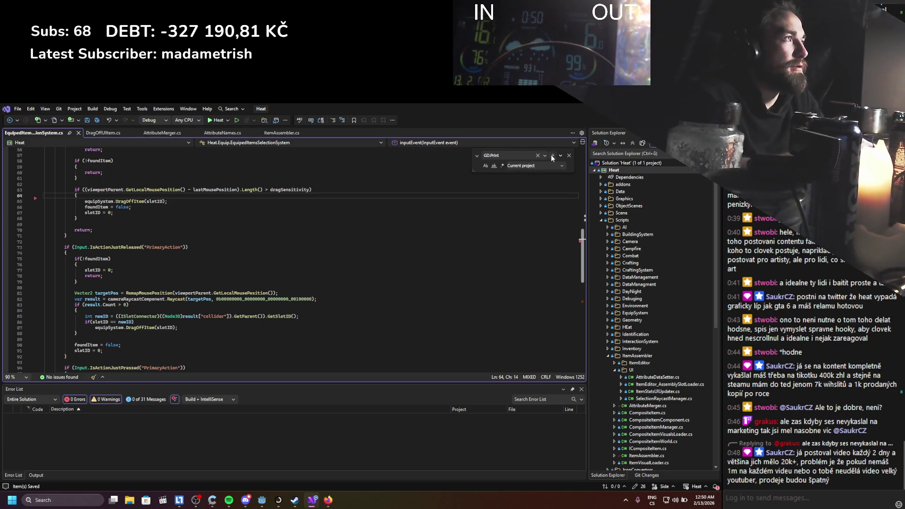
# Delete the GD.Print(foundItem) line and save the file.
pyautogui.click(552, 156)
pyautogui.click(126, 259)
pyautogui.hotkey('shift', 'Home')
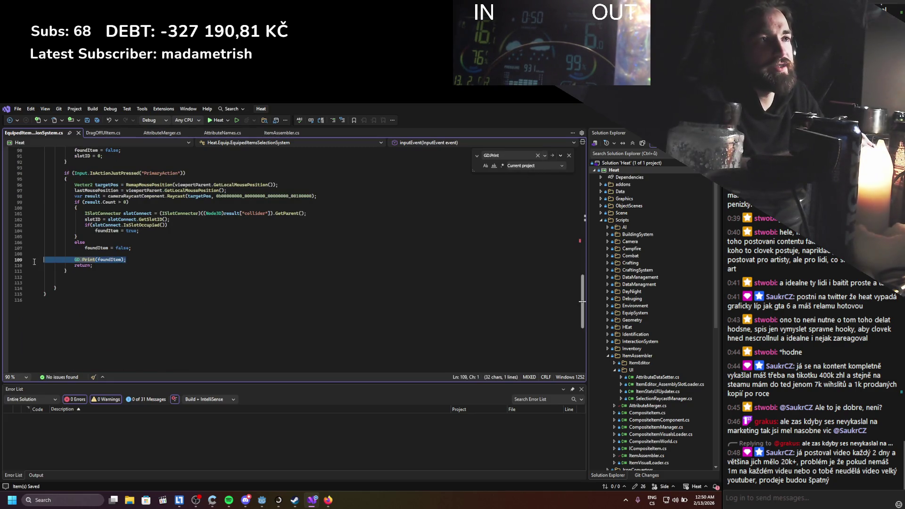
pyautogui.press('BackSpace')
pyautogui.press('BackSpace')
pyautogui.hotkey('ctrl', 's')
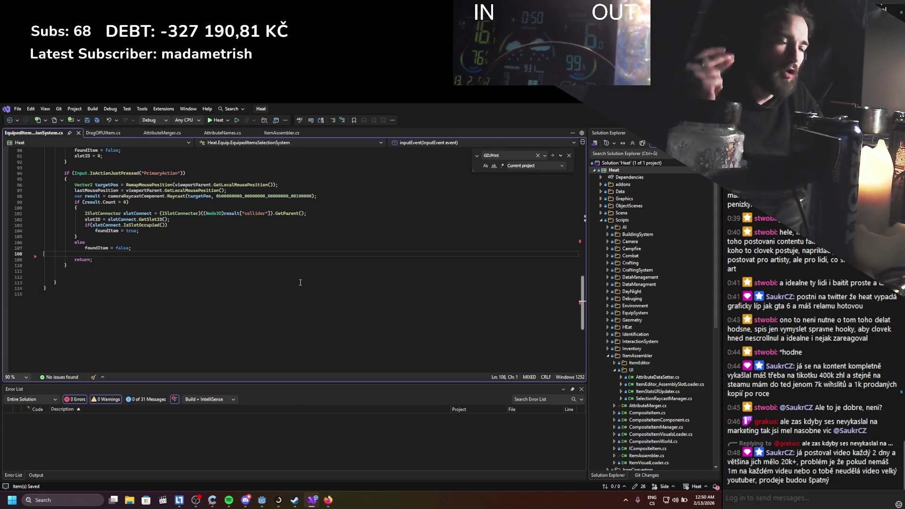
# Delete the Drag debug print line in EquipSystem.cs and save.
pyautogui.click(552, 156)
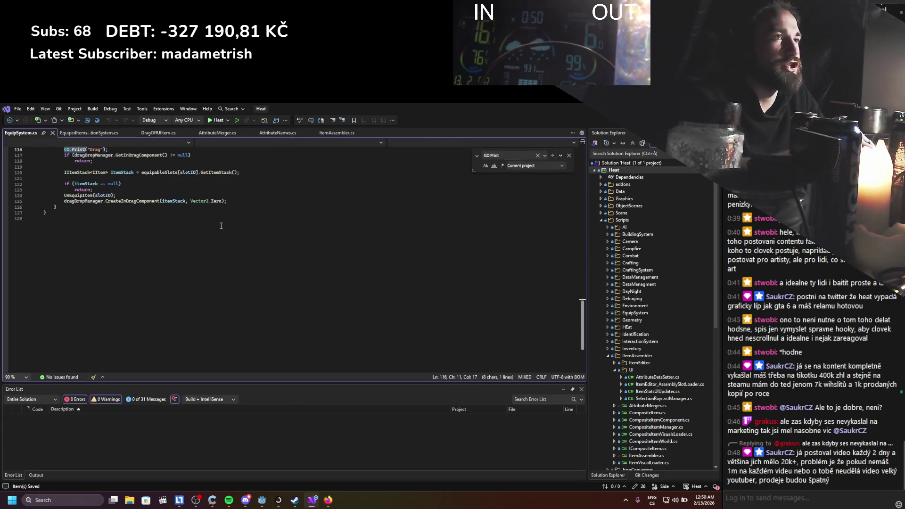
pyautogui.moveTo(114, 207); pyautogui.dragTo(81, 205)
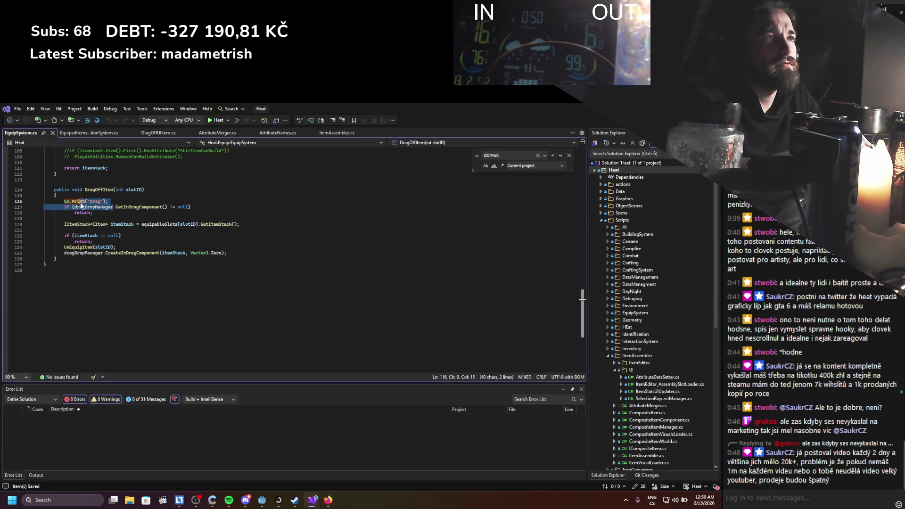
pyautogui.click(110, 201)
pyautogui.hotkey('shift', 'Up')
pyautogui.press('BackSpace')
pyautogui.hotkey('ctrl', 's')
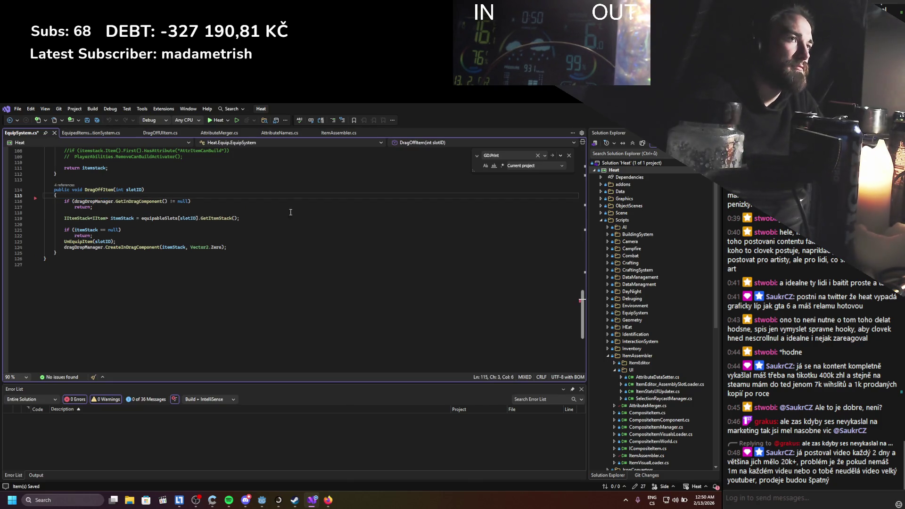
# Skip past the debug-guarded GD.Print matches, leaving them in place.
pyautogui.press('F3')
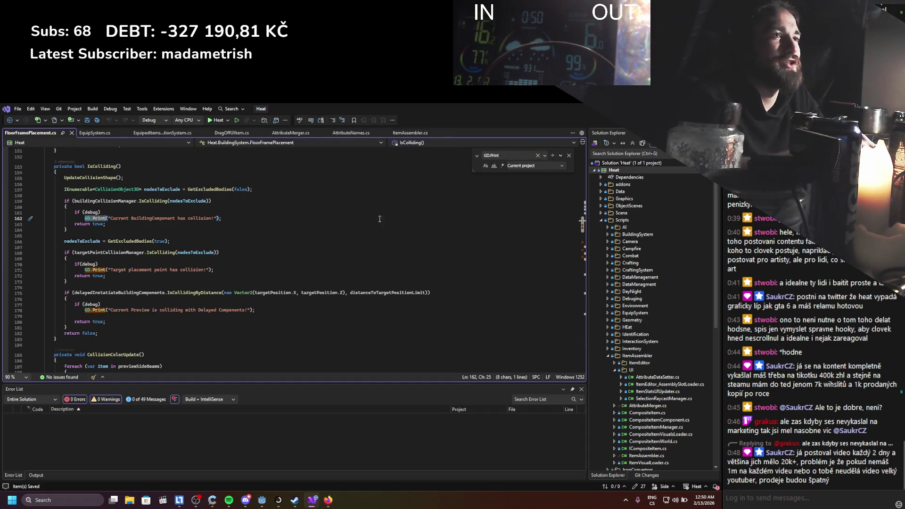
pyautogui.click(552, 156)
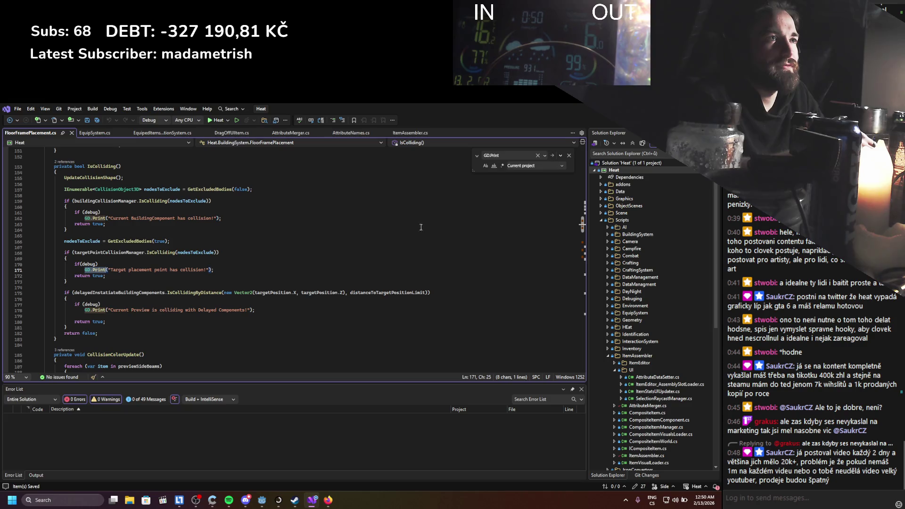
pyautogui.click(552, 156)
pyautogui.click(553, 156)
pyautogui.press('F3')
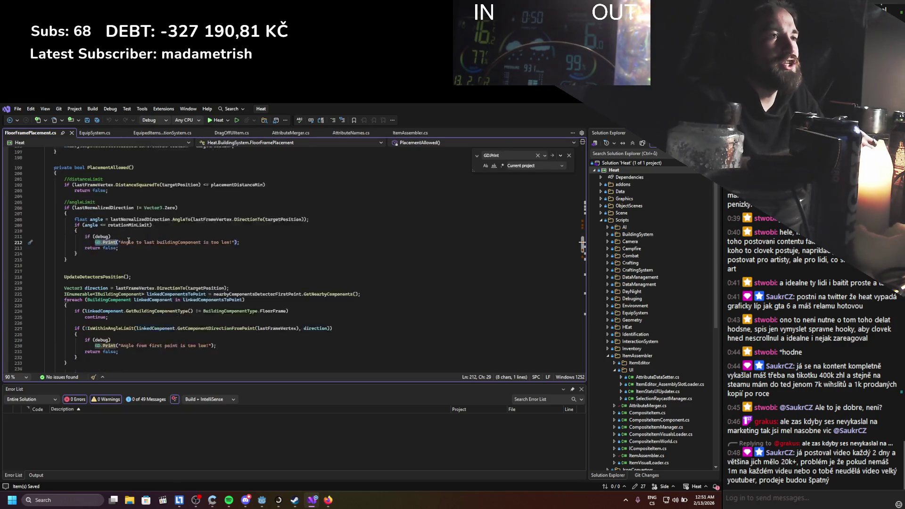
pyautogui.scroll(-2, 232, 227)
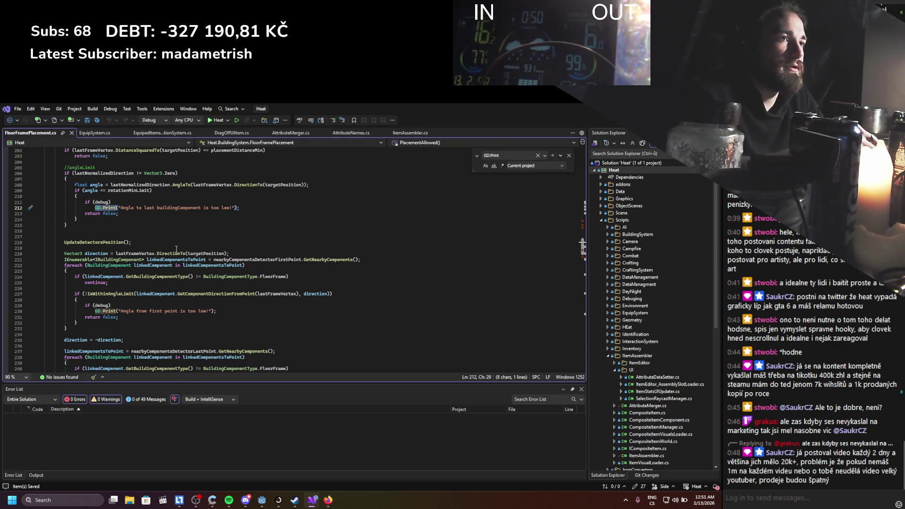
pyautogui.click(242, 207)
pyautogui.press('Down')
pyautogui.press('Down')
pyautogui.press('Down')
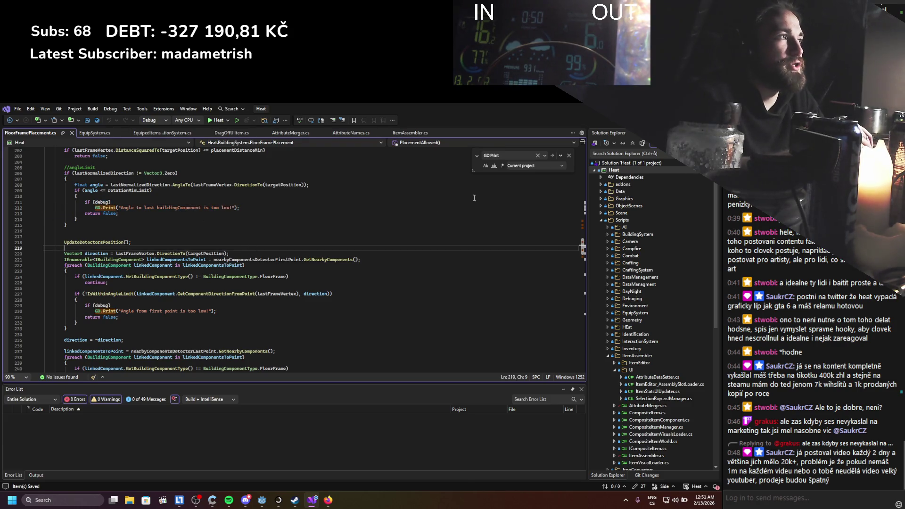
# Delete the commented GD.Print(angleTo) line in FourLeggedMobLookingController.cs and save.
pyautogui.click(553, 157)
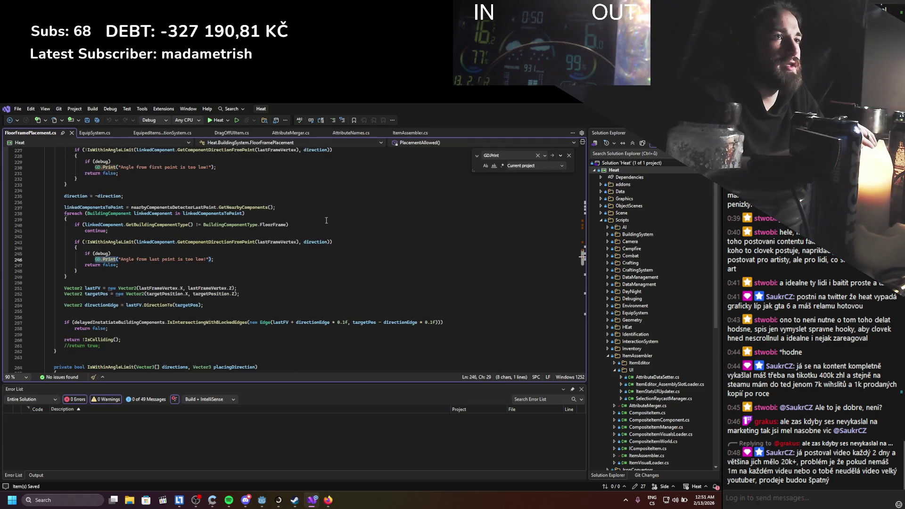
pyautogui.click(553, 157)
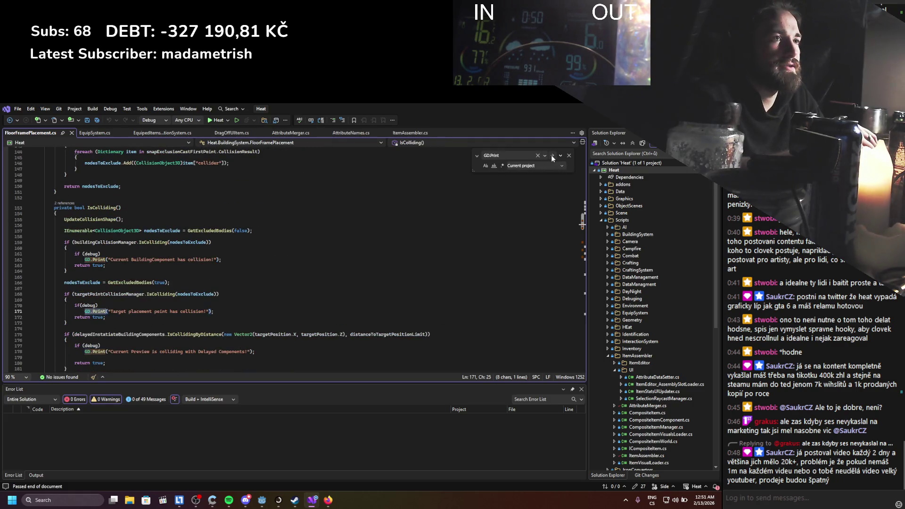
pyautogui.click(552, 157)
pyautogui.click(553, 157)
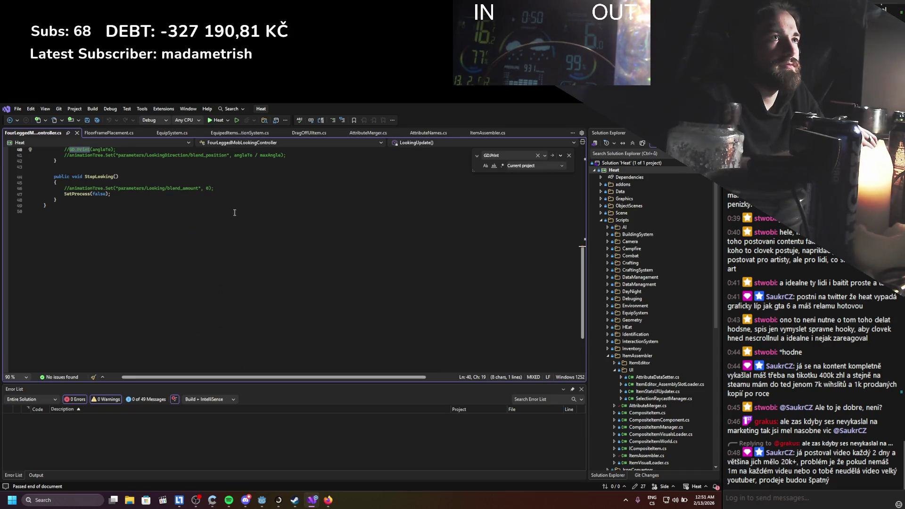
pyautogui.click(553, 156)
pyautogui.click(126, 219)
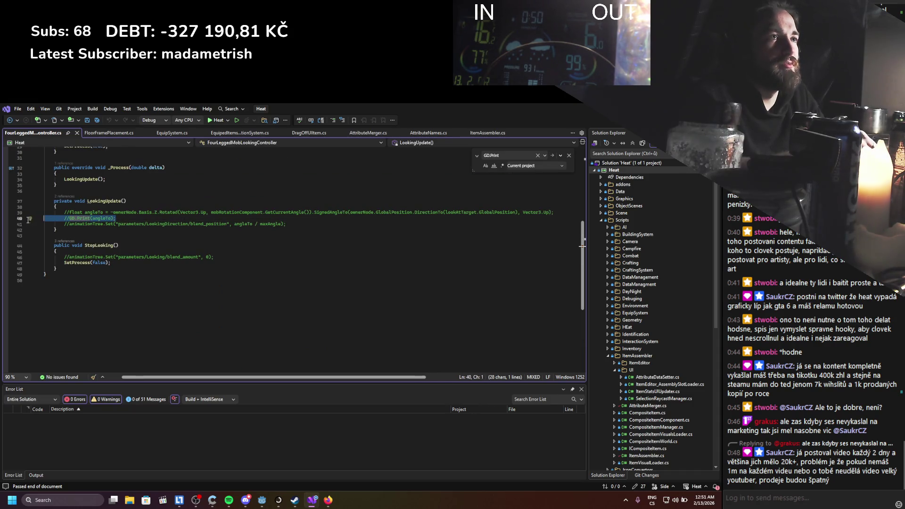
pyautogui.hotkey('shift', 'Home')
pyautogui.press('BackSpace')
pyautogui.press('BackSpace')
pyautogui.hotkey('ctrl', 's')
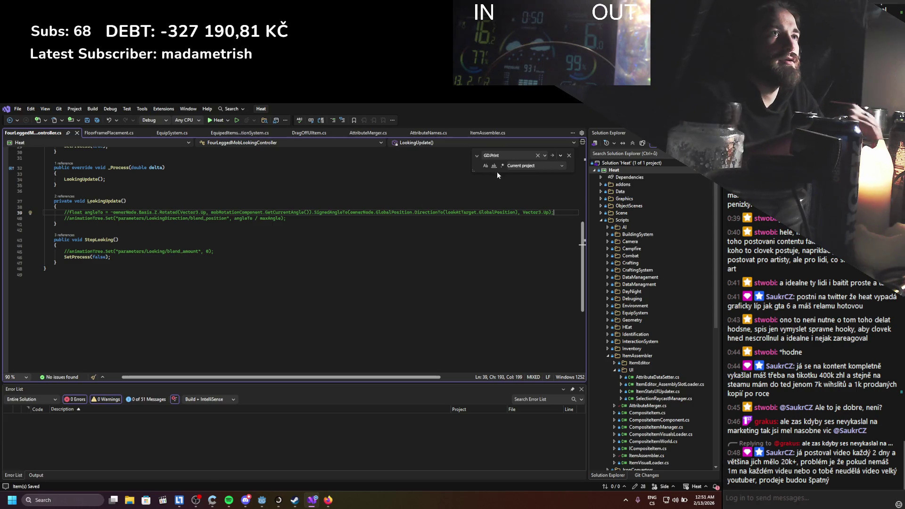
# Remove the two commented GD.Print lines at the next match.
pyautogui.click(553, 156)
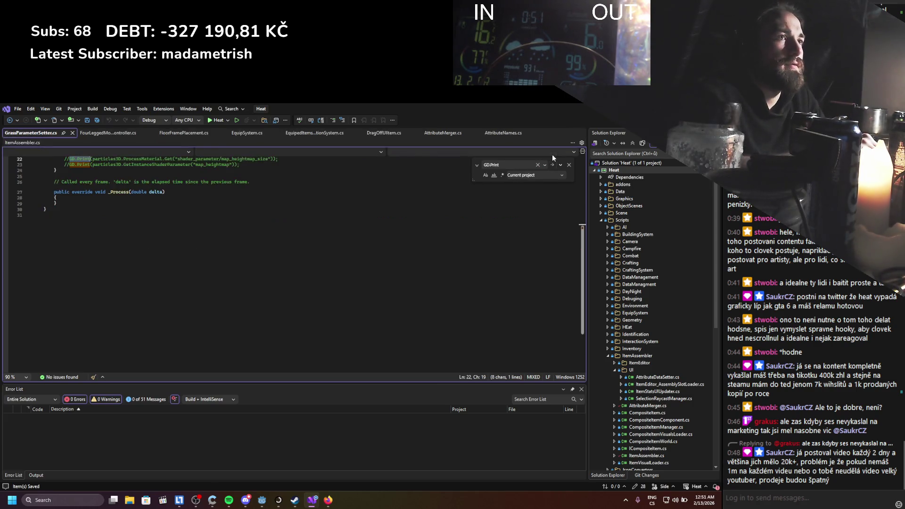
pyautogui.click(266, 233)
pyautogui.moveTo(266, 234); pyautogui.dragTo(45, 229)
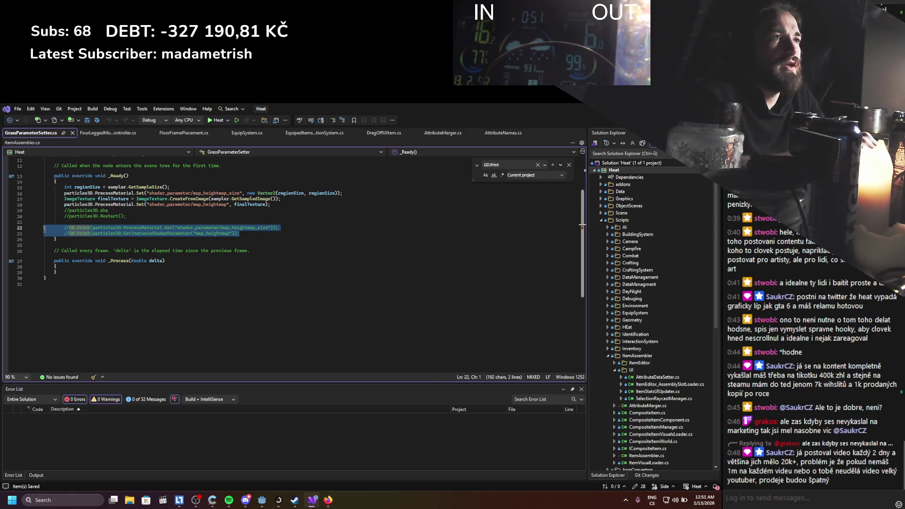
pyautogui.press('Delete')
pyautogui.press('BackSpace')
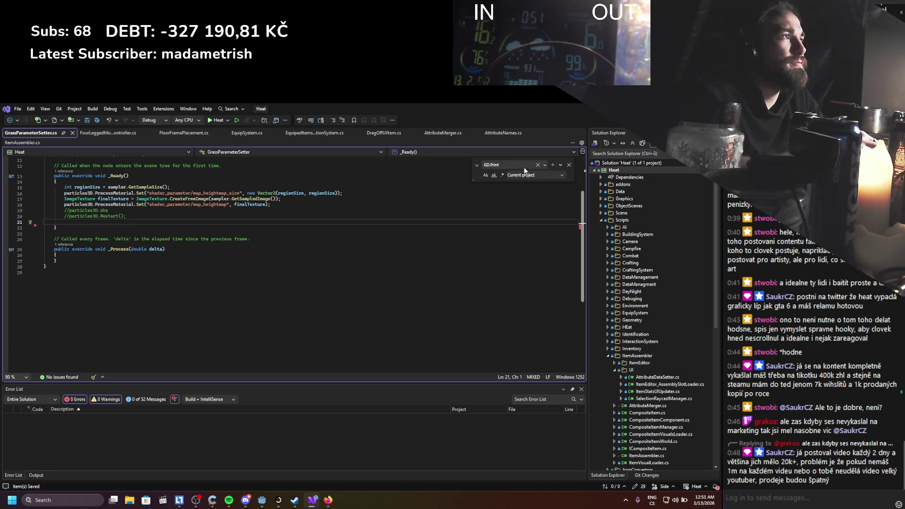
# Delete the Equi debug print in HandEquipSlot.cs and save.
pyautogui.click(552, 164)
pyautogui.press('Delete')
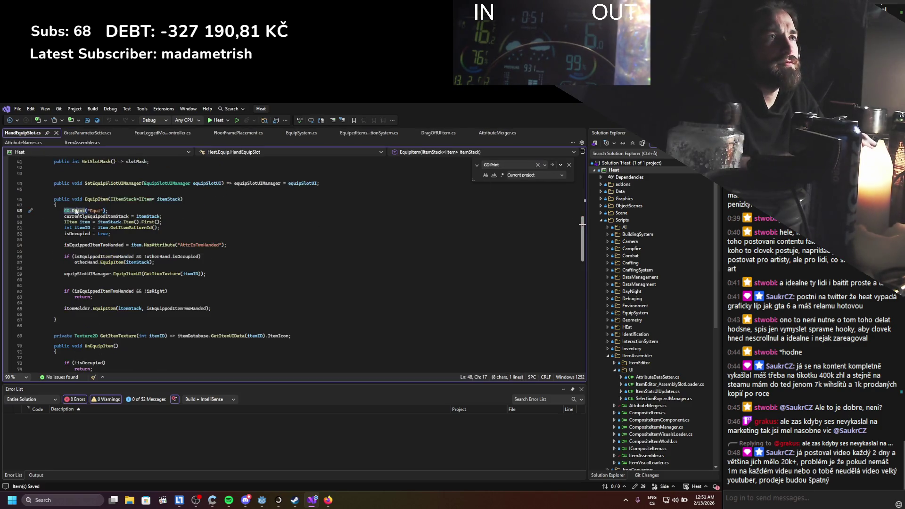
pyautogui.press('BackSpace')
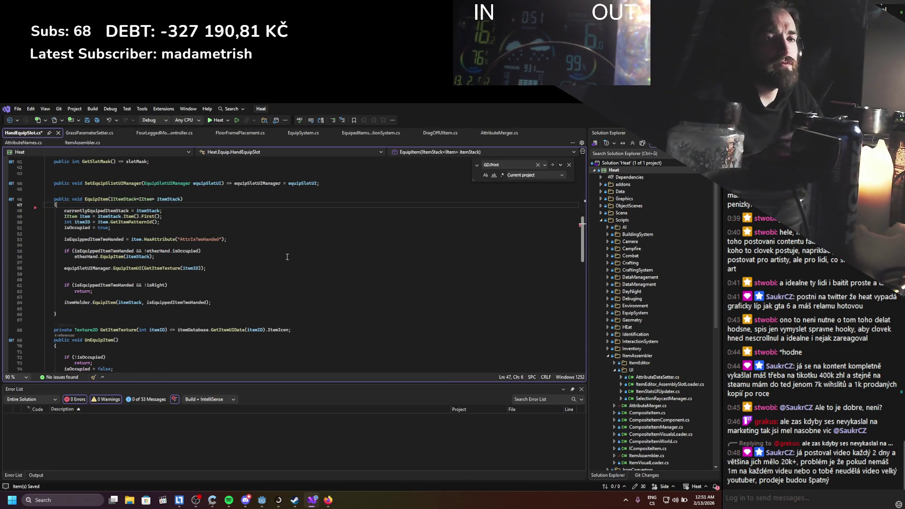
pyautogui.hotkey('ctrl', 's')
# Delete the commented print in HoleDistribution.cs and the commented rotationBlock print.
pyautogui.click(552, 165)
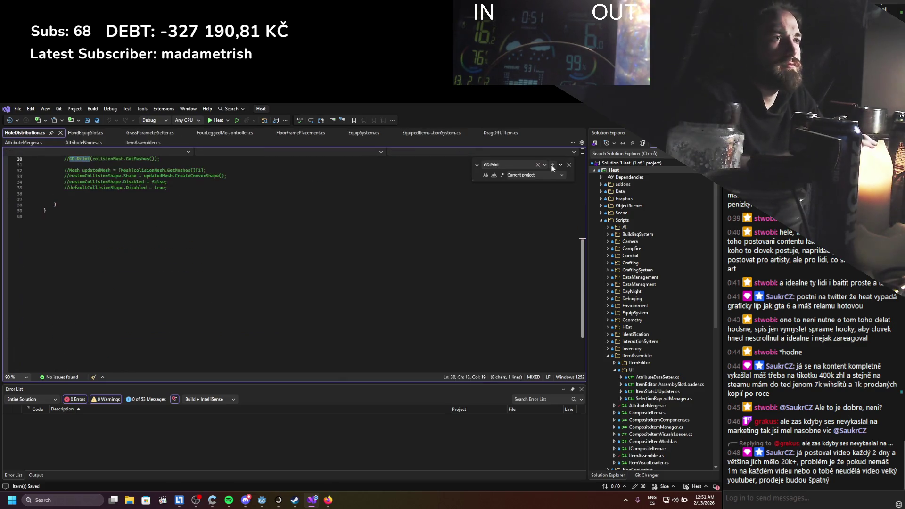
pyautogui.hotkey('shift', 'Home')
pyautogui.hotkey('shift', 'Home')
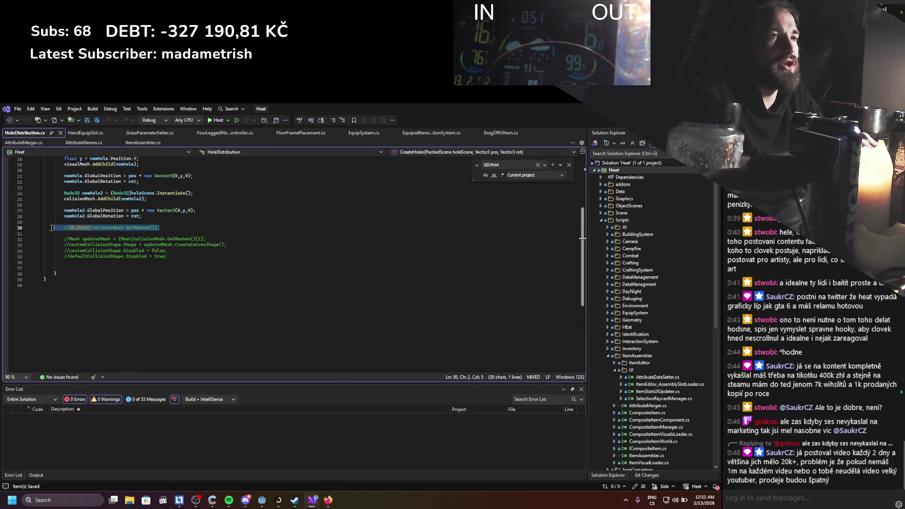
pyautogui.press('BackSpace')
pyautogui.press('BackSpace')
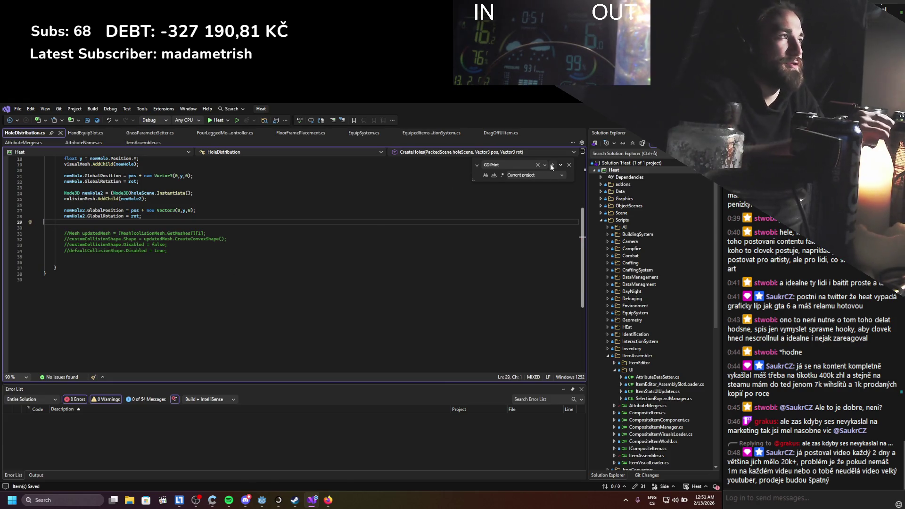
pyautogui.click(552, 164)
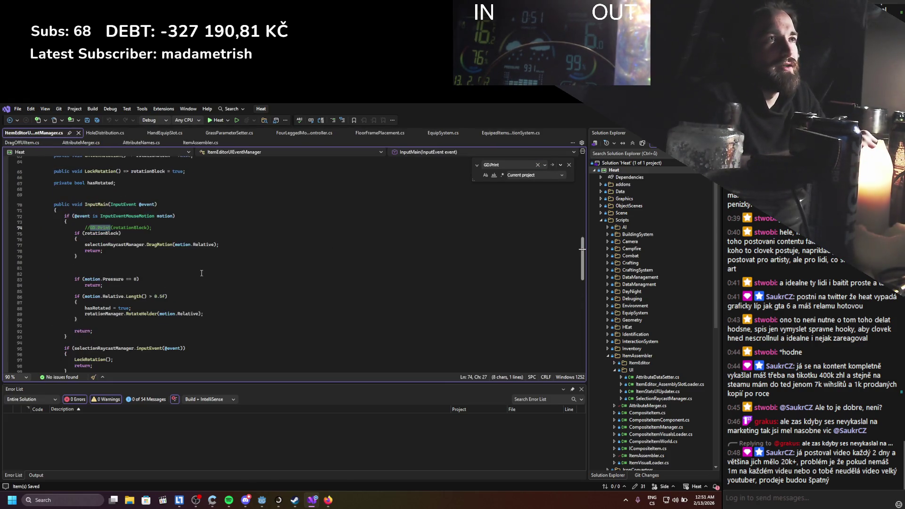
pyautogui.click(164, 229)
pyautogui.hotkey('shift', 'Home')
pyautogui.hotkey('shift', 'Home')
pyautogui.press('BackSpace')
pyautogui.press('BackSpace')
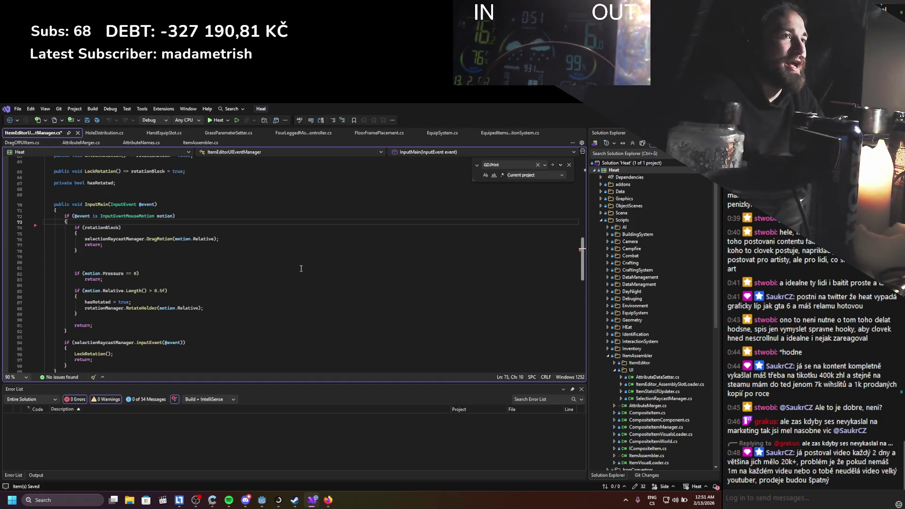
# Delete the slotID debug print on line 46 and save.
pyautogui.click(551, 164)
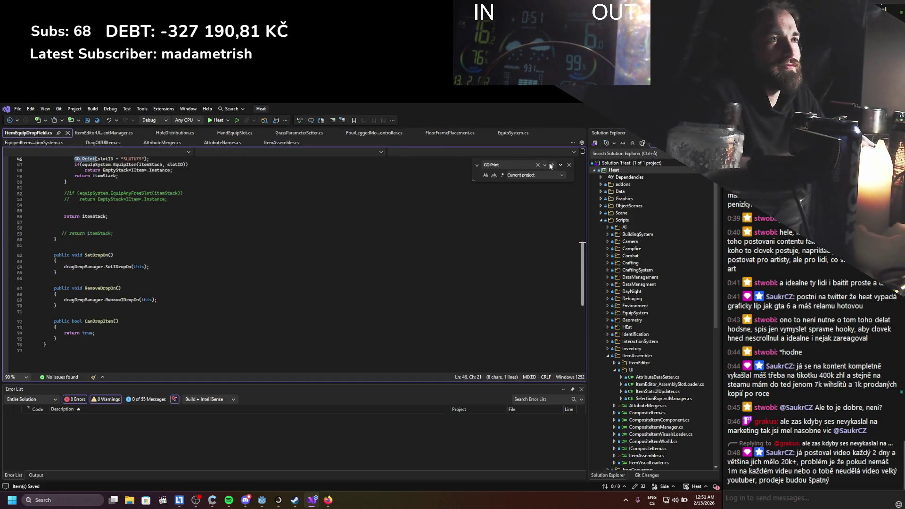
pyautogui.click(19, 231)
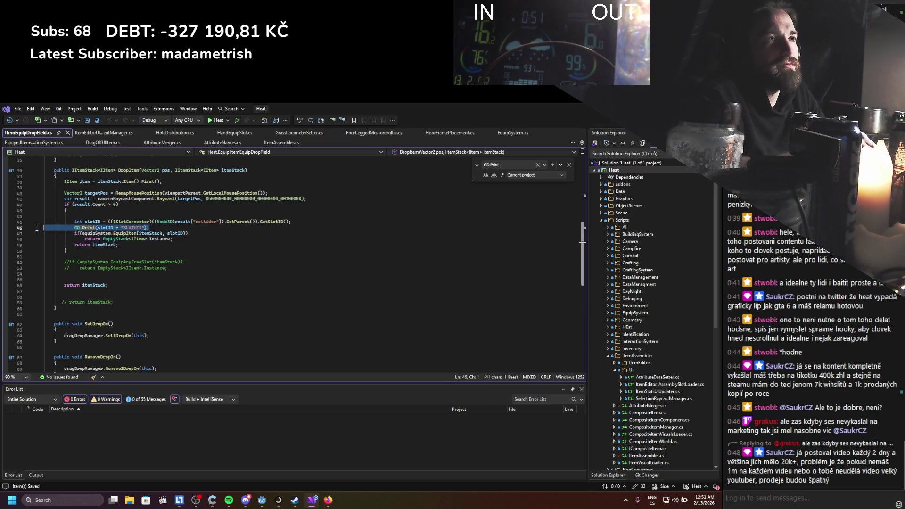
pyautogui.press('BackSpace')
pyautogui.press('BackSpace')
pyautogui.hotkey('ctrl', 's')
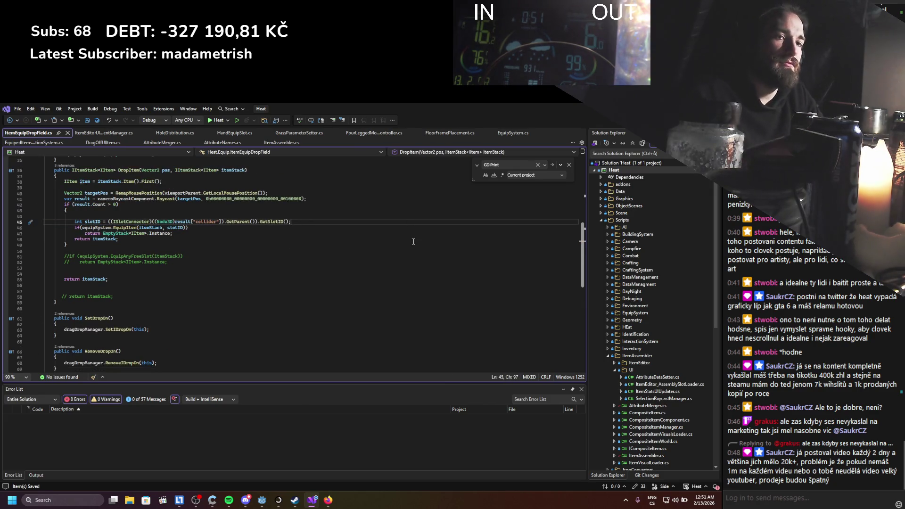
# Delete the debug prints near line 146 in ItemsUIManager.cs and save.
pyautogui.click(553, 165)
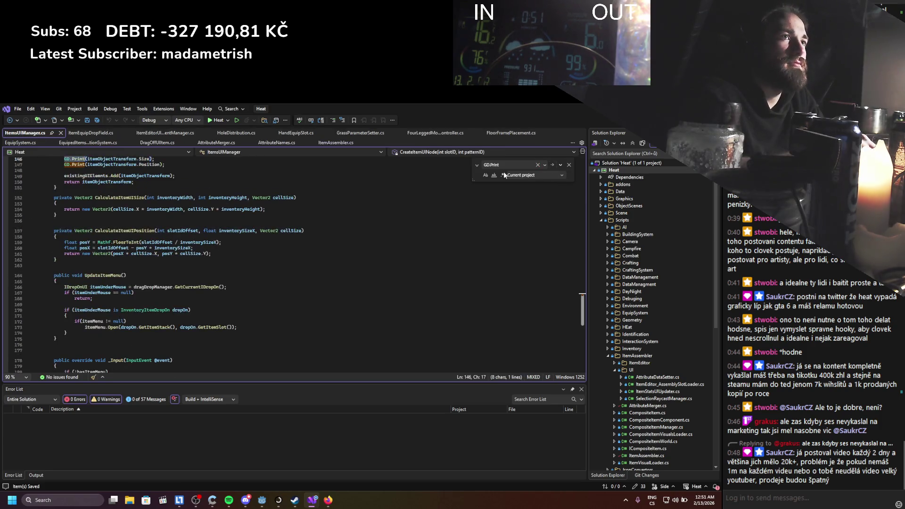
pyautogui.hotkey('ctrl', 'l')
pyautogui.hotkey('ctrl', 'l')
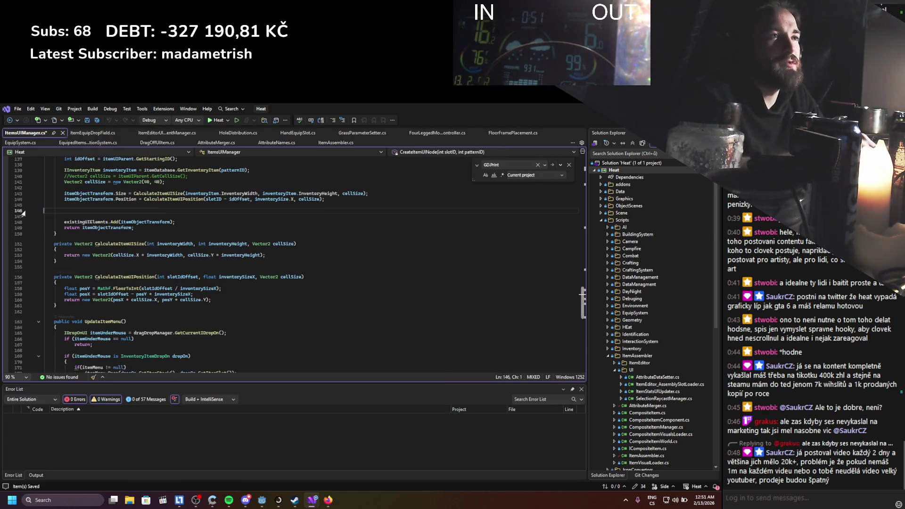
pyautogui.press('BackSpace')
pyautogui.hotkey('ctrl', 's')
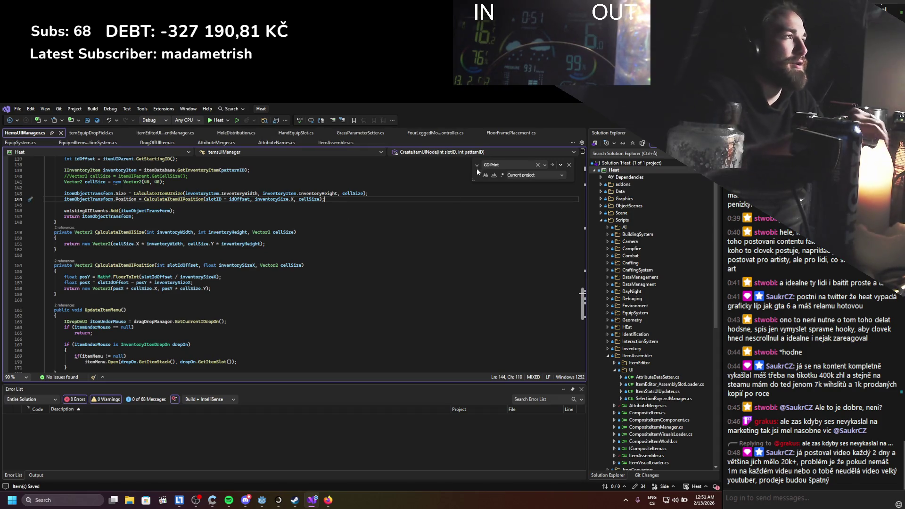
pyautogui.click(553, 165)
pyautogui.click(555, 167)
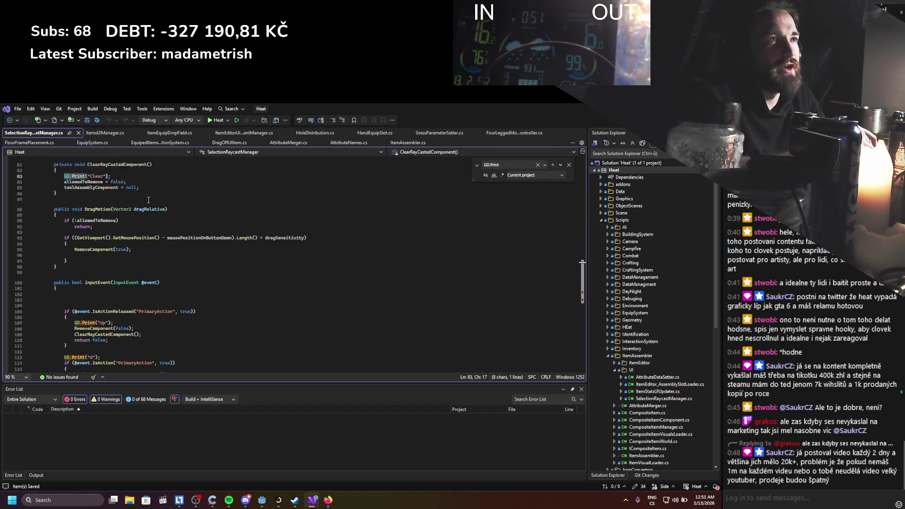
# Delete the GD.Print("Clear"), GD.Print("Up") and GD.Print("d") lines in SelectionRaycastManager.cs.
pyautogui.moveTo(111, 211); pyautogui.dragTo(103, 211)
pyautogui.hotkey('ctrl', 'l')
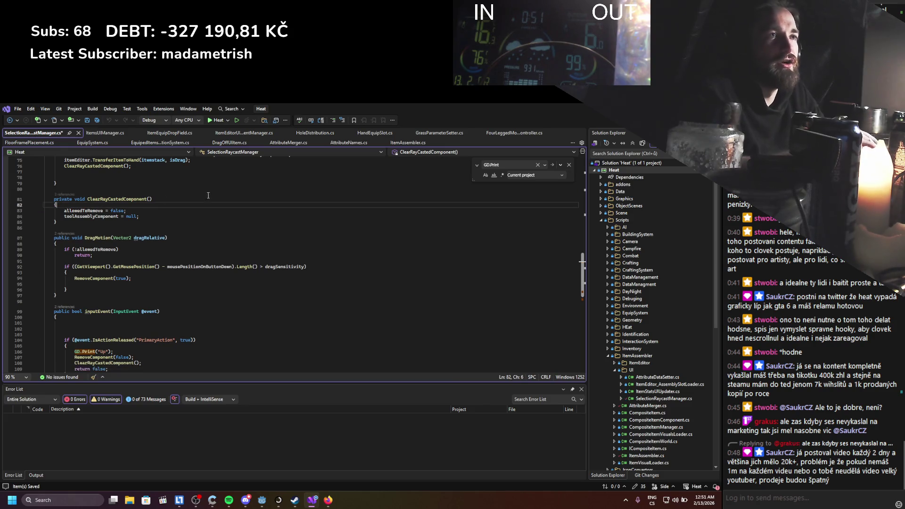
pyautogui.scroll(-6, 225, 246)
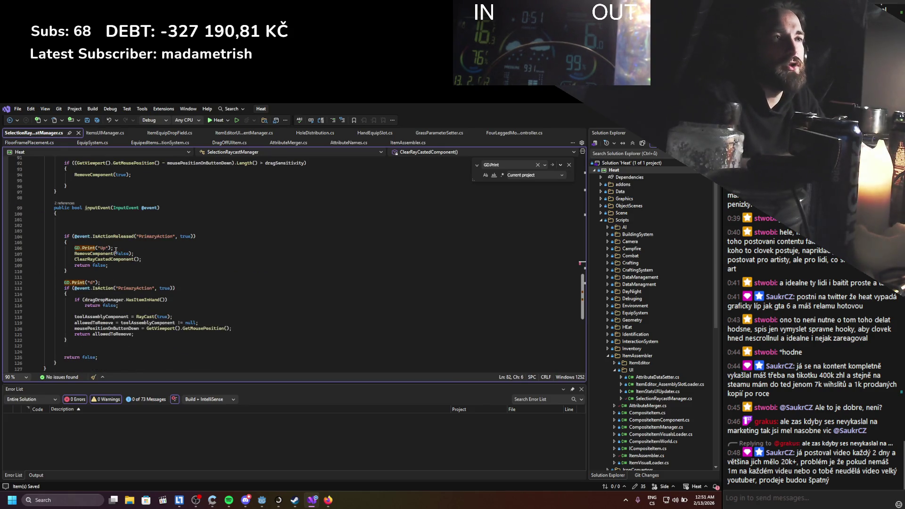
pyautogui.moveTo(115, 248); pyautogui.dragTo(15, 254)
pyautogui.press('BackSpace')
pyautogui.press('BackSpace')
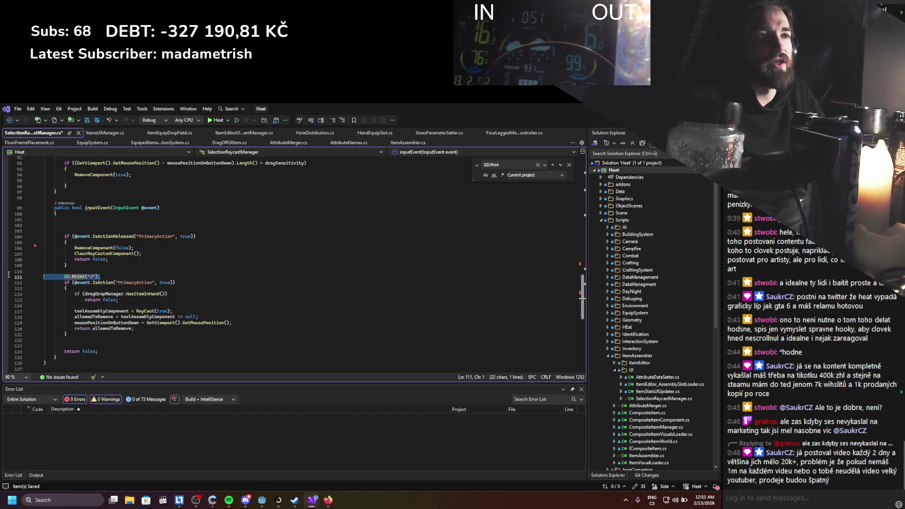
pyautogui.click(68, 282)
pyautogui.moveTo(104, 276); pyautogui.dragTo(17, 277)
pyautogui.press('BackSpace')
pyautogui.press('BackSpace')
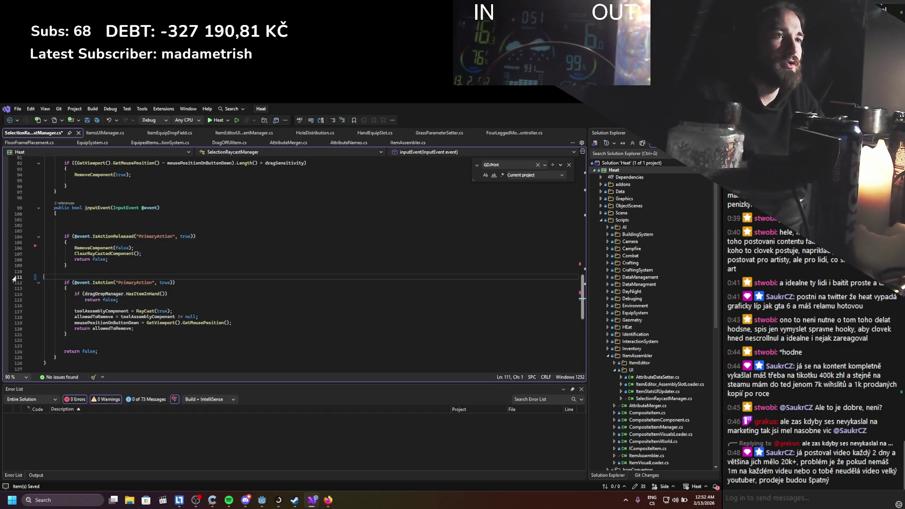
pyautogui.scroll(-10, 182, 275)
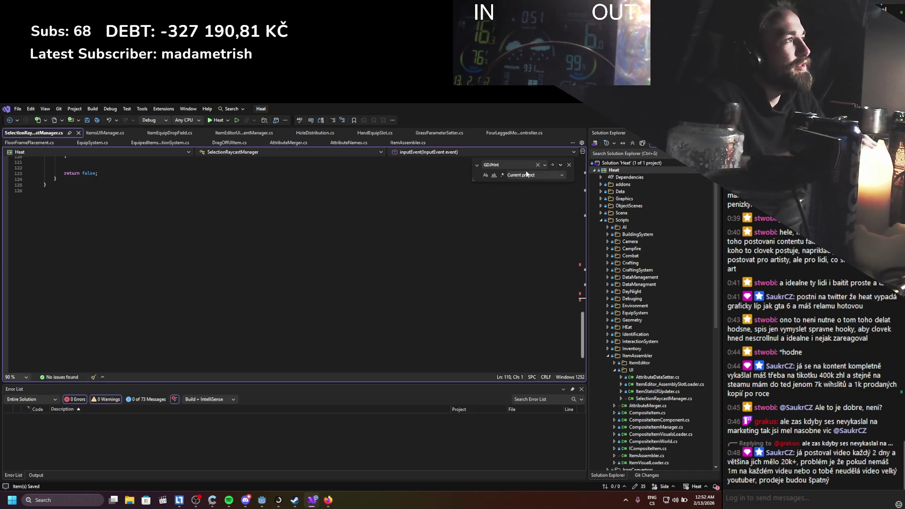
# Step through the remaining GD.Print matches in other files, leaving them unchanged.
pyautogui.click(550, 165)
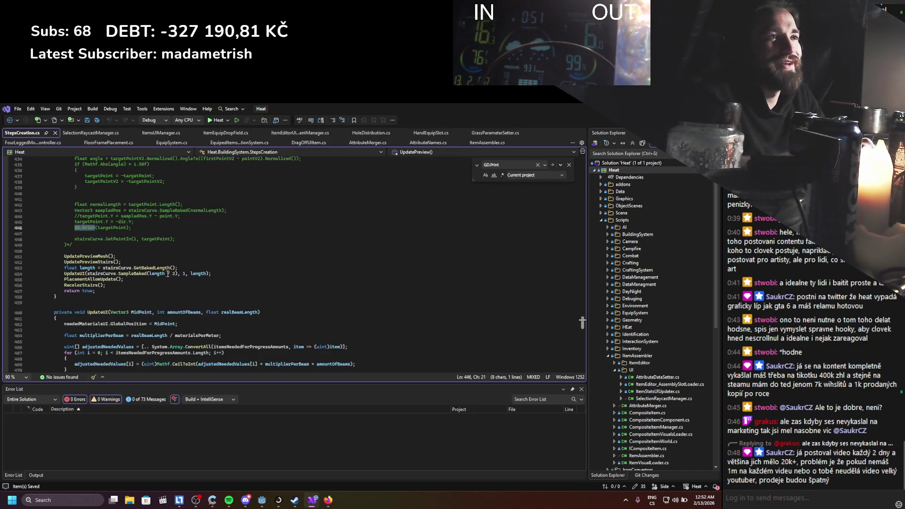
pyautogui.click(553, 164)
pyautogui.scroll(3, 508, 194)
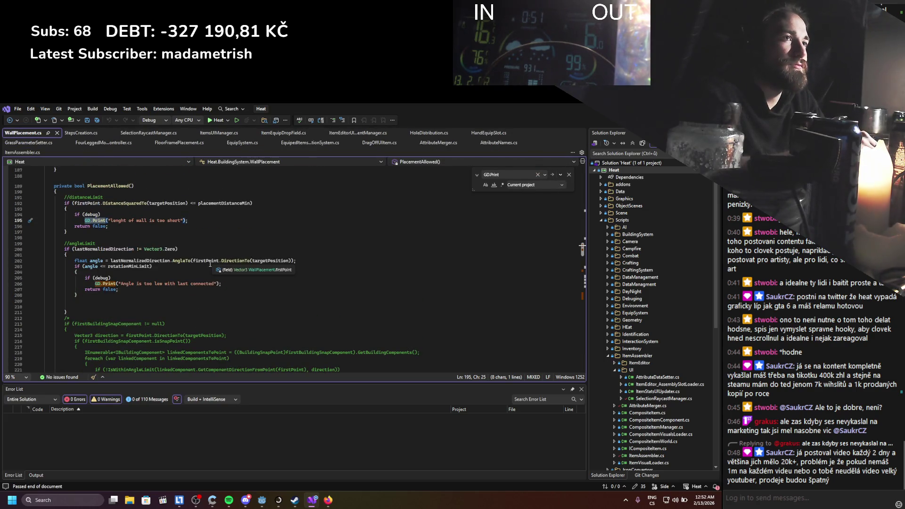
pyautogui.click(552, 174)
pyautogui.click(552, 174)
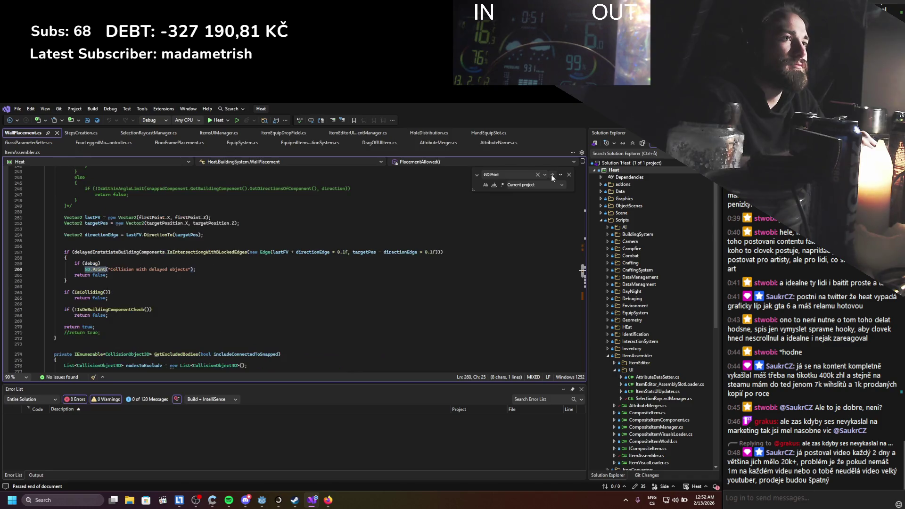
pyautogui.click(552, 175)
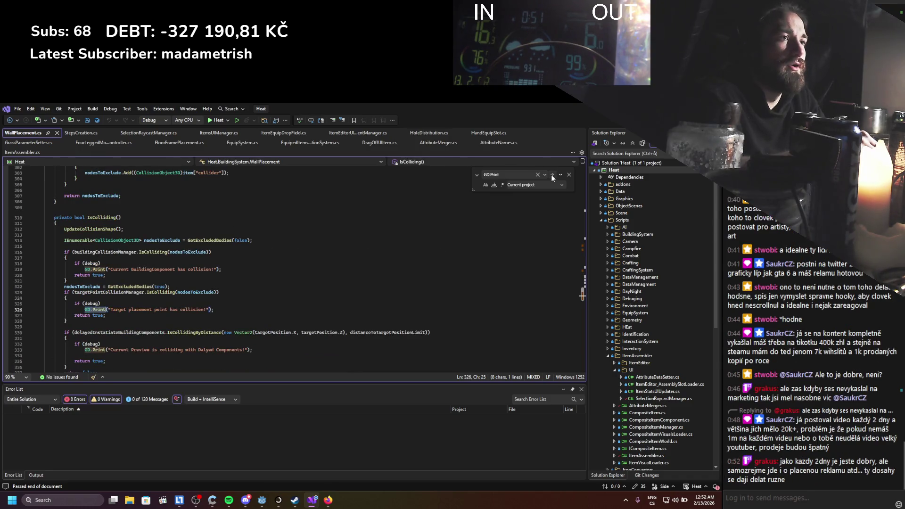
pyautogui.click(551, 176)
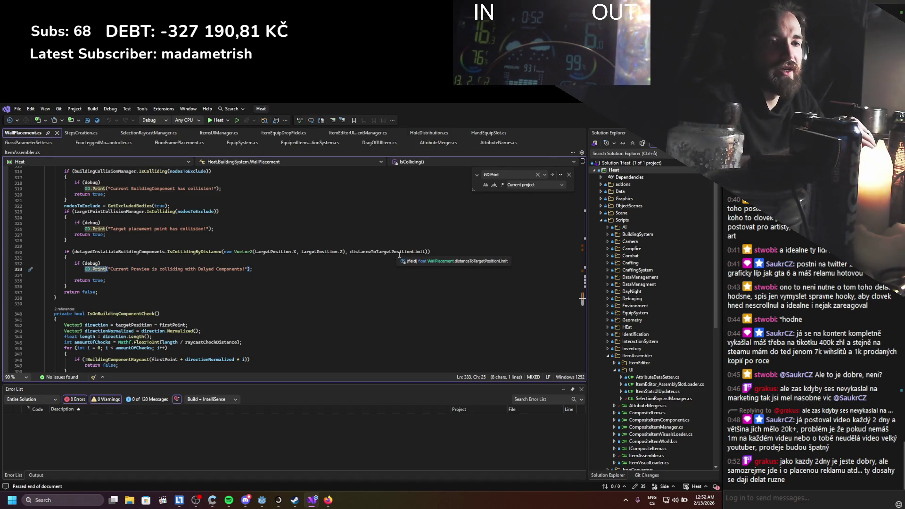
# Confirm no GD.Print matches remain and close all open code tabs.
pyautogui.click(553, 173)
pyautogui.press('Return')
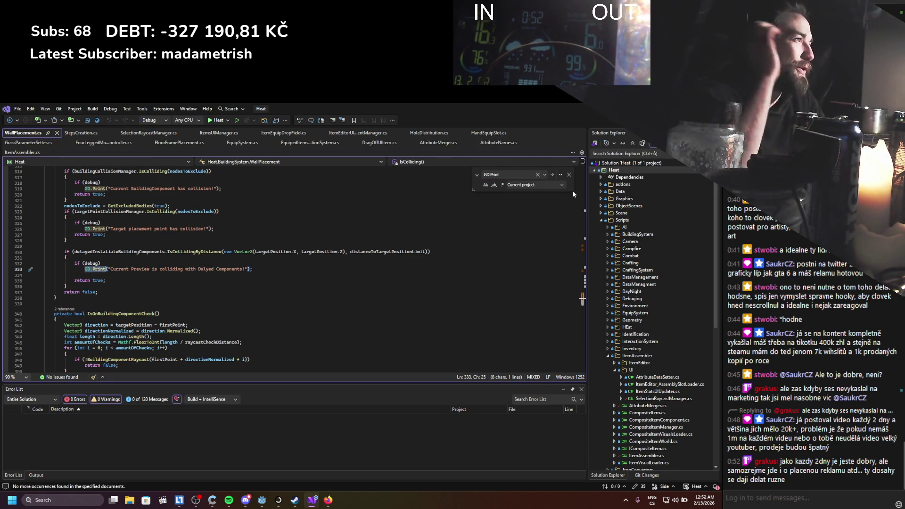
pyautogui.rightClick(30, 133)
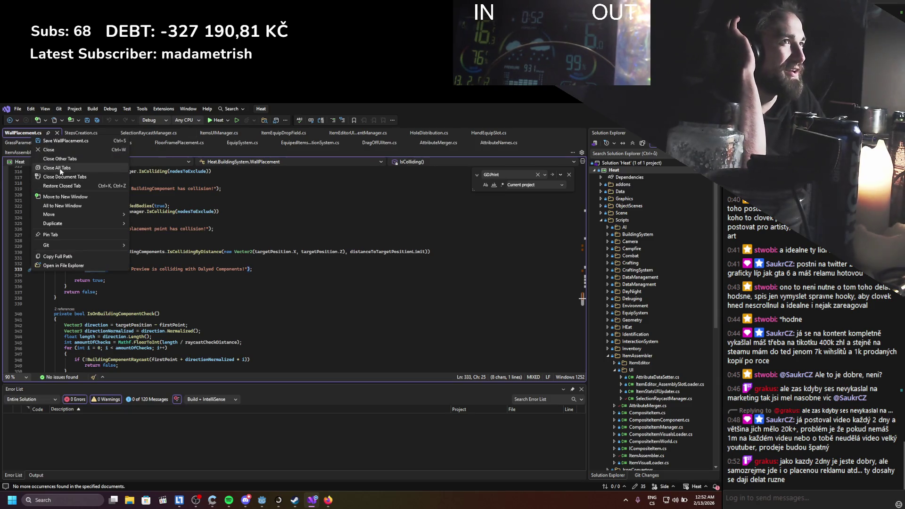
pyautogui.click(61, 168)
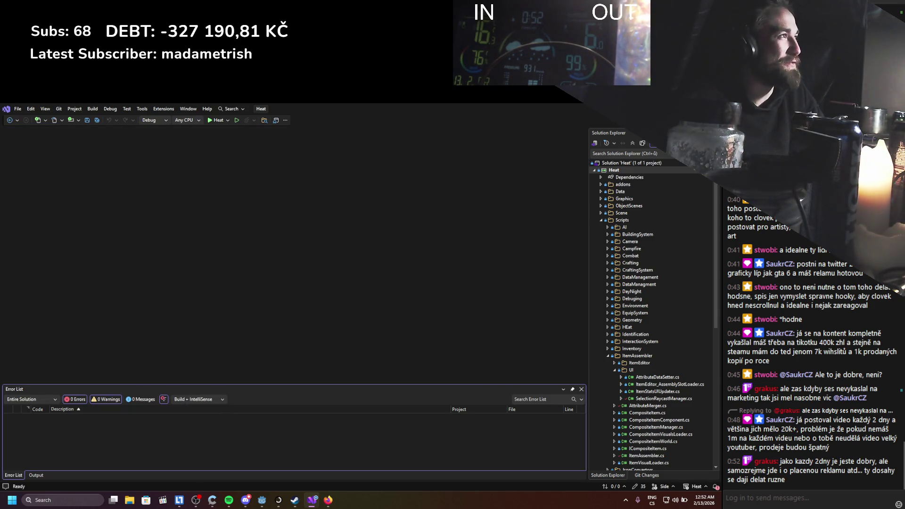
# Switch from Visual Studio over to the Godot Engine editor with Alt+Tab.
pyautogui.hotkey('alt', 'Tab')
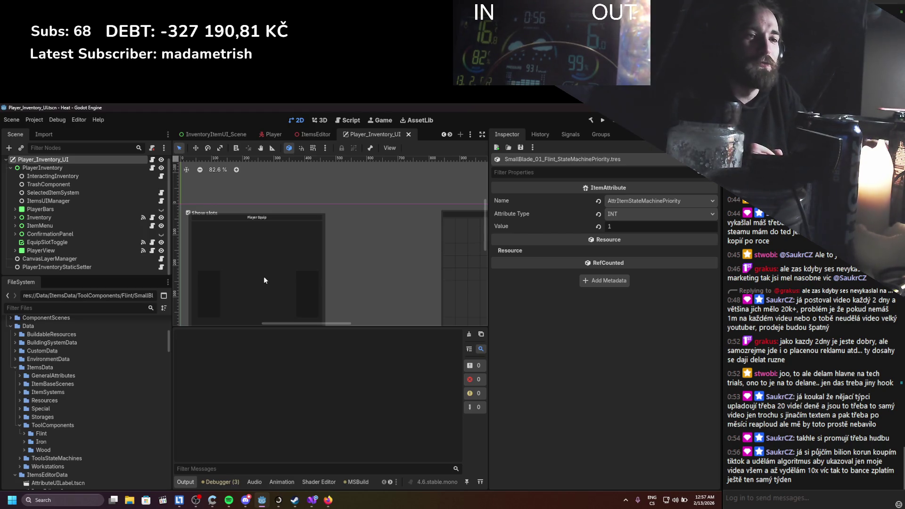
pyautogui.scroll(-3, 309, 295)
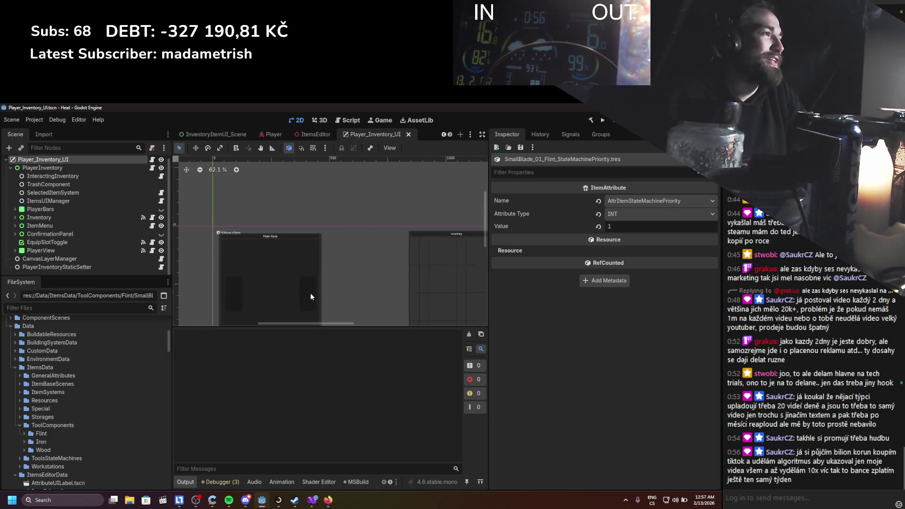
pyautogui.scroll(4, 311, 293)
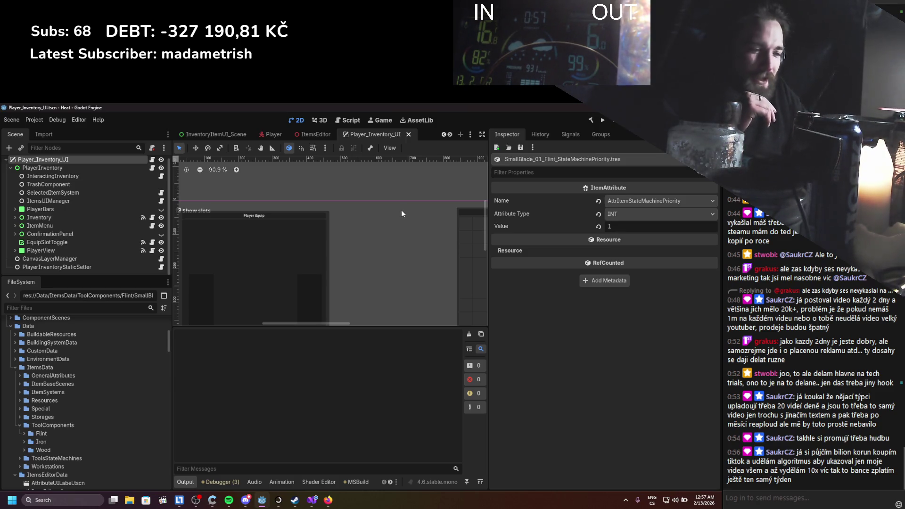
pyautogui.press('F5')
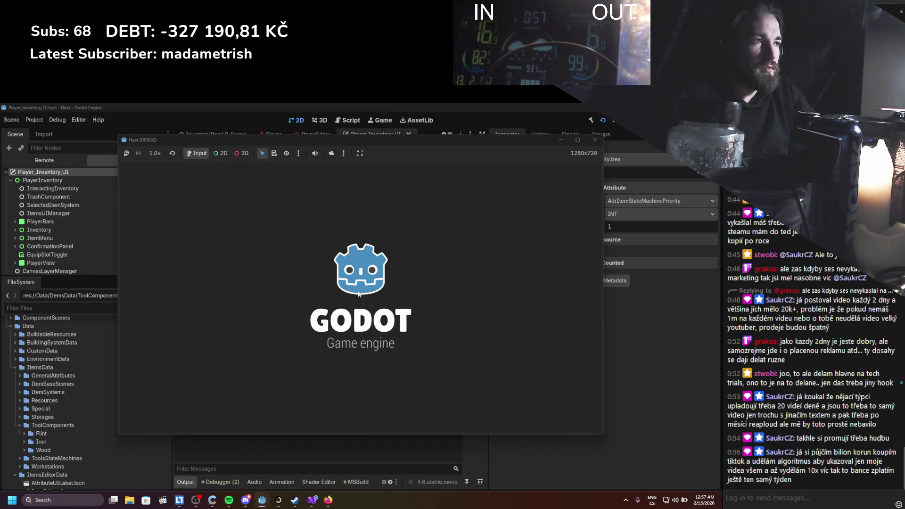
pyautogui.press('i')
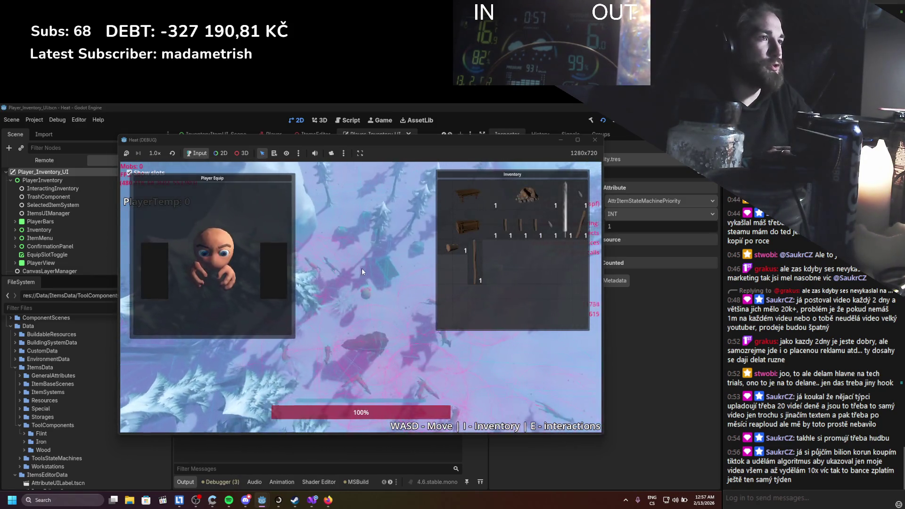
pyautogui.rightClick(527, 233)
pyautogui.click(558, 237)
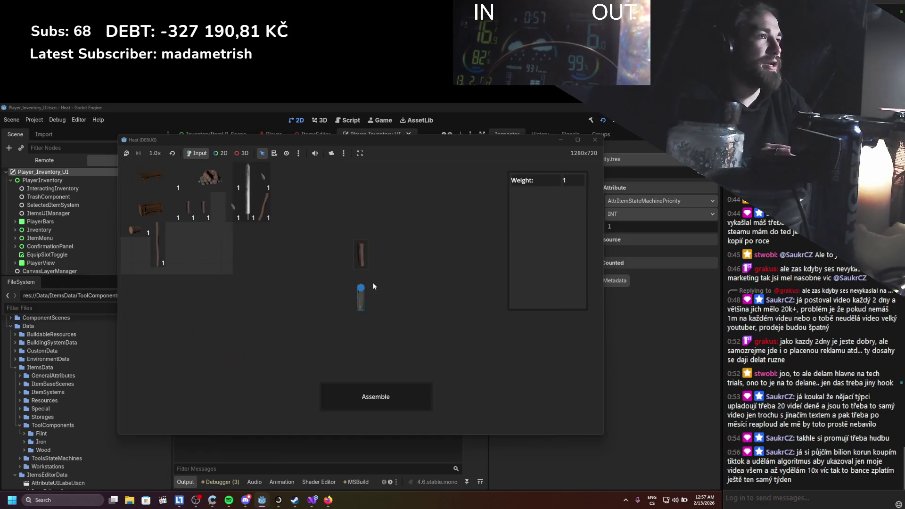
pyautogui.click(595, 140)
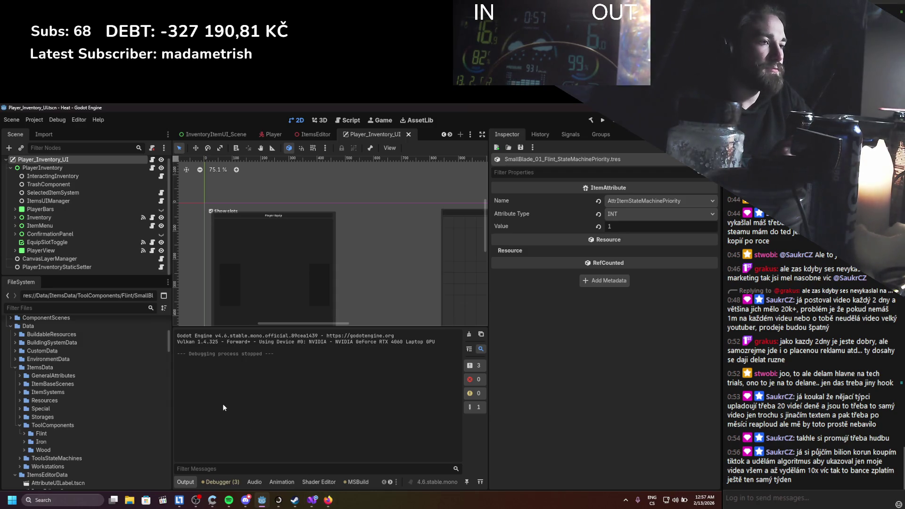
pyautogui.moveTo(311, 503)
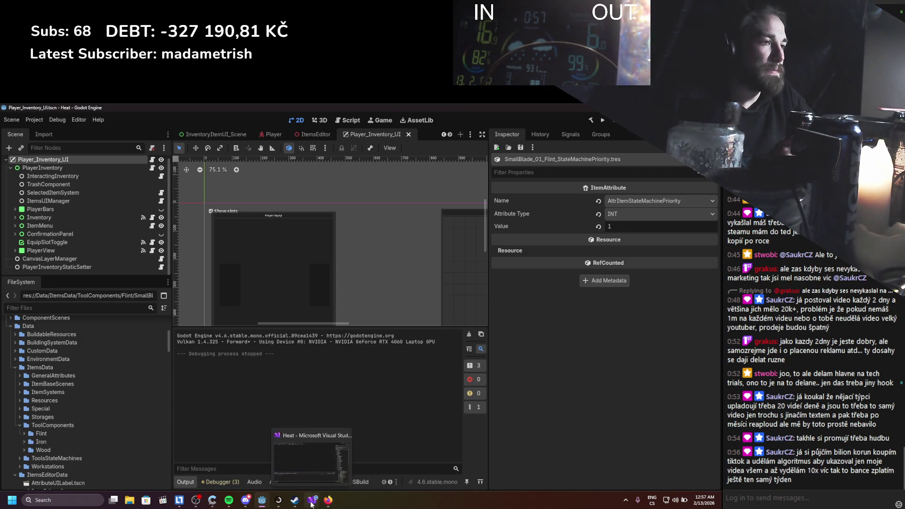
# Launch Paint and sketch a tall bar on the blank canvas.
pyautogui.click(94, 500)
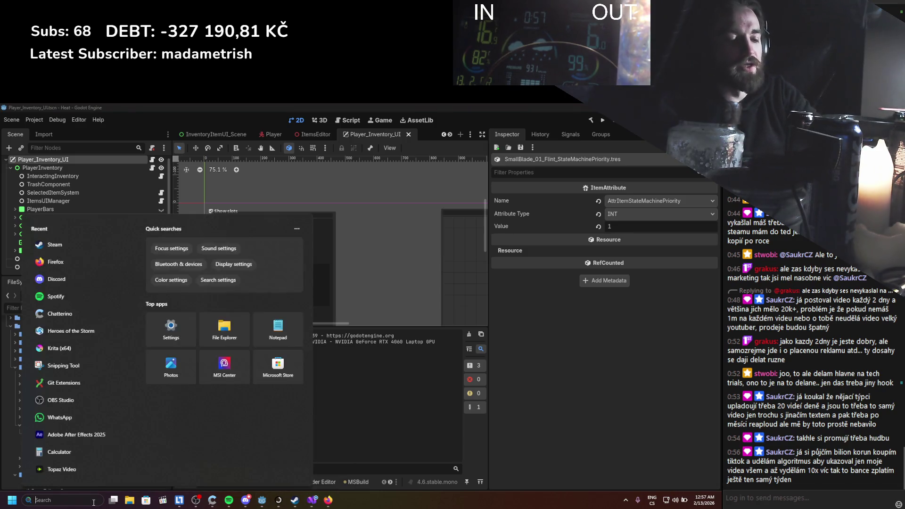
pyautogui.write('pa')
pyautogui.press('Return')
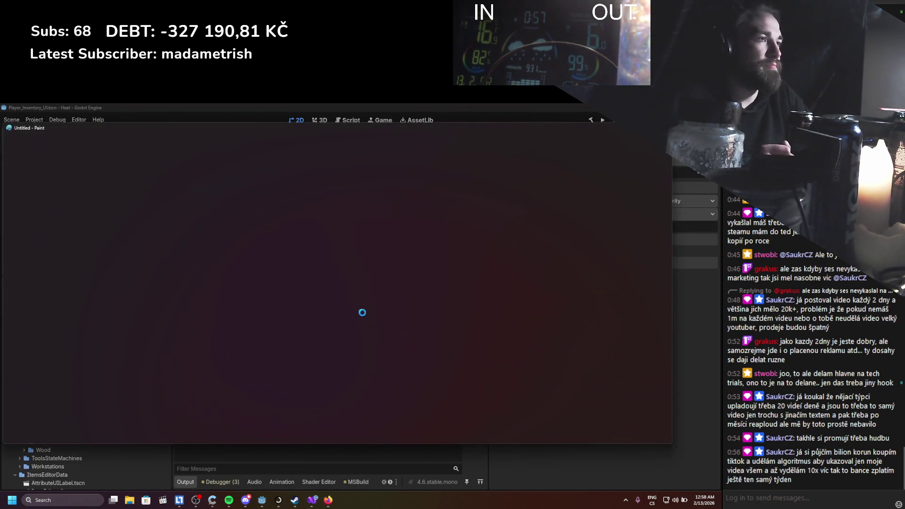
pyautogui.moveTo(244, 232); pyautogui.dragTo(243, 313)
pyautogui.moveTo(244, 232)
pyautogui.mouseDown()
pyautogui.moveTo(253, 241)
pyautogui.moveTo(251, 315)
pyautogui.mouseUp()
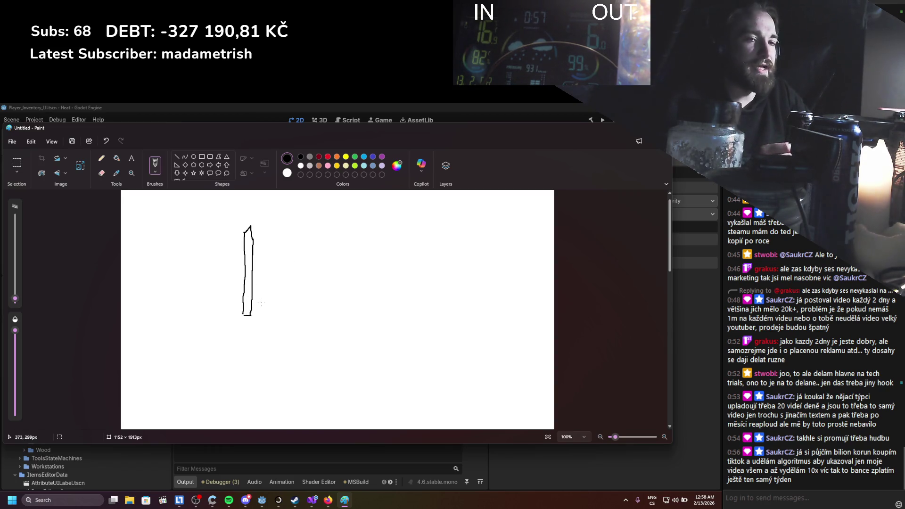
# Add a small box, plus sign and arrow, undoing the scribbled loops.
pyautogui.moveTo(337, 261)
pyautogui.mouseDown()
pyautogui.moveTo(343, 278)
pyautogui.moveTo(345, 259)
pyautogui.moveTo(337, 260)
pyautogui.mouseUp()
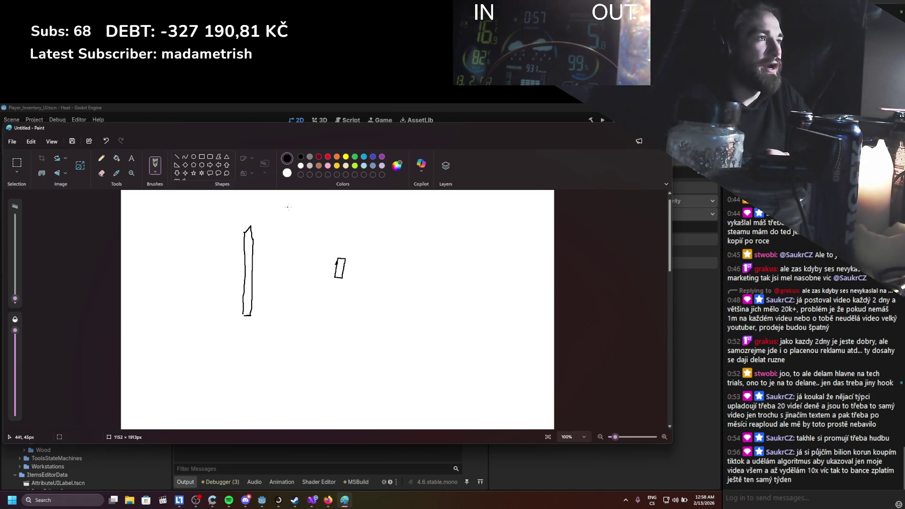
pyautogui.moveTo(293, 254); pyautogui.dragTo(290, 274)
pyautogui.moveTo(285, 264)
pyautogui.mouseDown()
pyautogui.moveTo(304, 264)
pyautogui.moveTo(289, 308)
pyautogui.mouseUp()
pyautogui.moveTo(287, 287)
pyautogui.mouseDown()
pyautogui.moveTo(299, 288)
pyautogui.moveTo(301, 309)
pyautogui.moveTo(355, 339)
pyautogui.moveTo(333, 301)
pyautogui.moveTo(347, 316)
pyautogui.mouseUp()
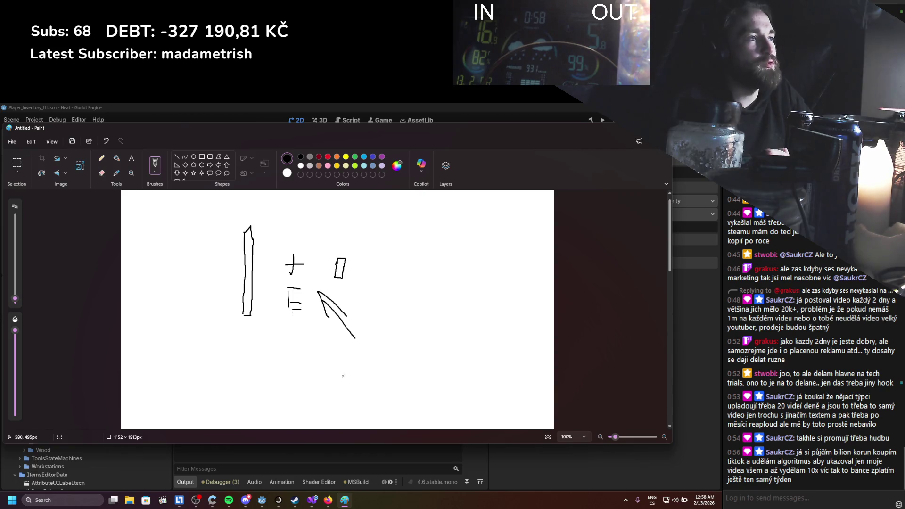
pyautogui.moveTo(258, 332)
pyautogui.mouseDown()
pyautogui.moveTo(274, 180)
pyautogui.moveTo(184, 304)
pyautogui.mouseUp()
pyautogui.moveTo(338, 190)
pyautogui.mouseDown()
pyautogui.moveTo(424, 198)
pyautogui.moveTo(283, 203)
pyautogui.moveTo(189, 283)
pyautogui.moveTo(554, 352)
pyautogui.mouseUp()
pyautogui.hotkey('ctrl', 'z')
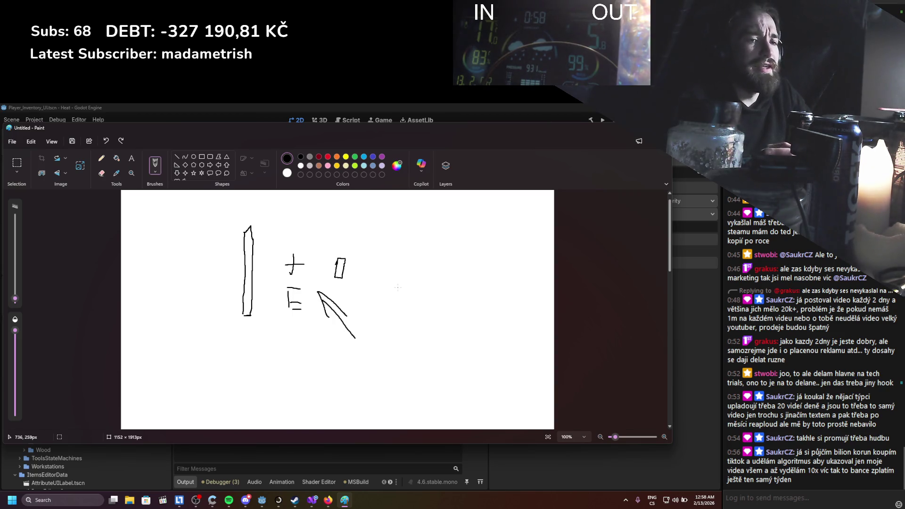
# In Godot, filter the FileSystem for 'assemblyno' and select AssemblyNode.cs.
pyautogui.click(628, 133)
pyautogui.click(103, 308)
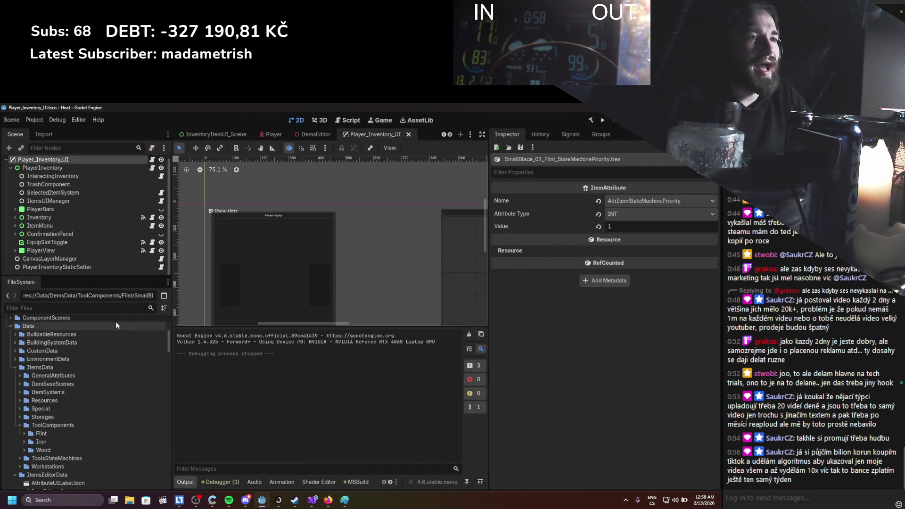
pyautogui.write('asse')
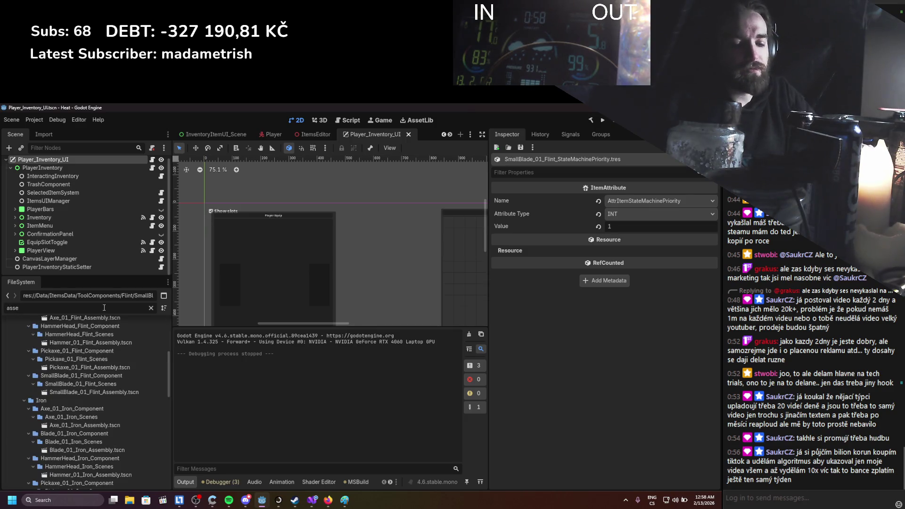
pyautogui.write('mblyno')
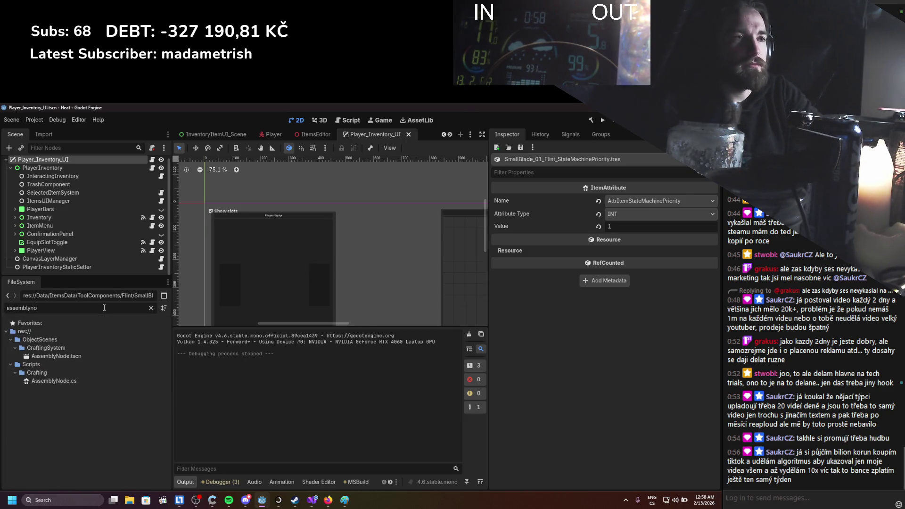
pyautogui.click(80, 380)
# Open AssemblyNode.cs and find the property declarations near line 13.
pyautogui.doubleClick(80, 380)
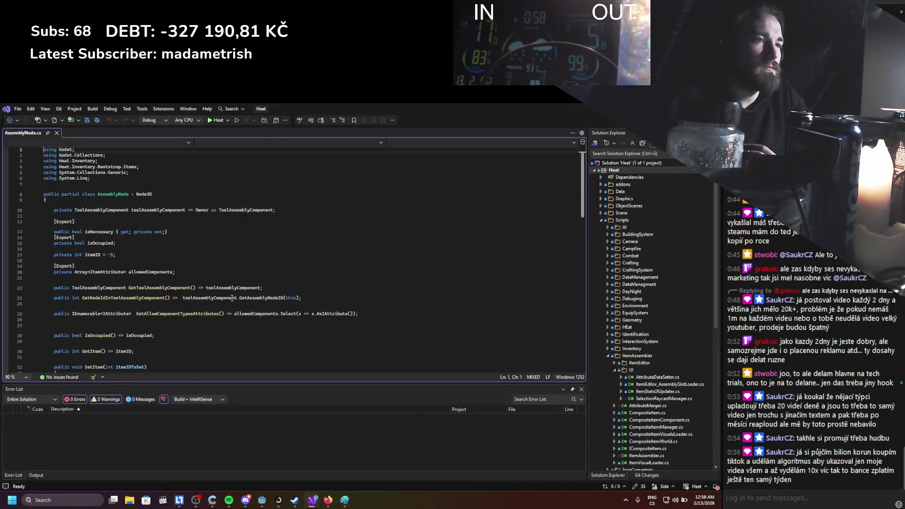
pyautogui.scroll(-5, 210, 290)
pyautogui.scroll(-7, 210, 289)
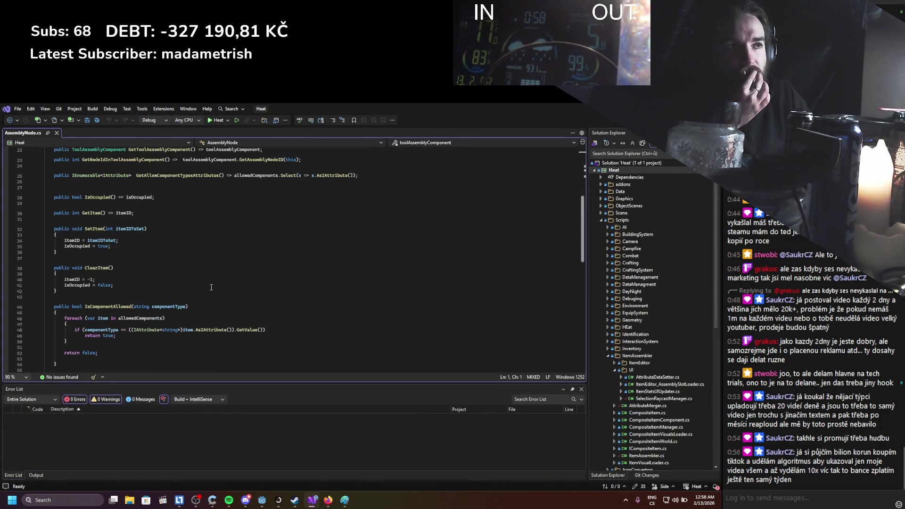
pyautogui.scroll(12, 211, 287)
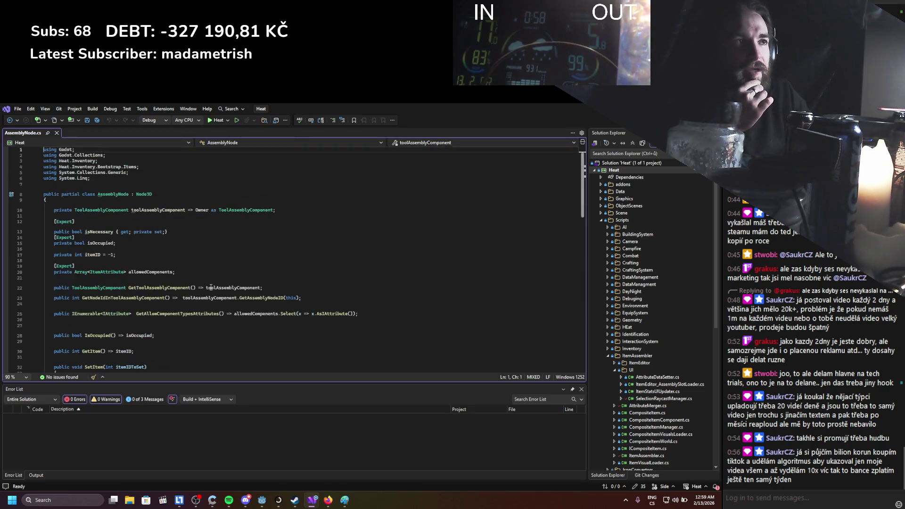
pyautogui.click(190, 233)
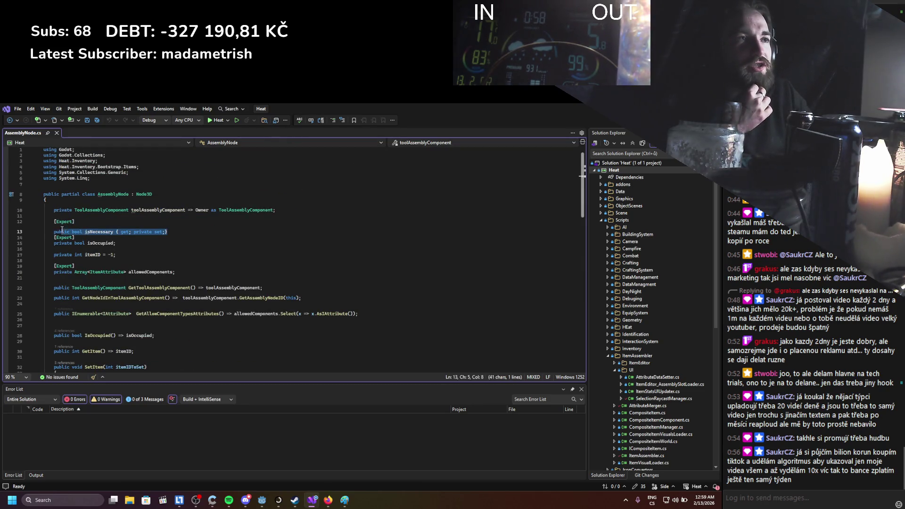
pyautogui.click(179, 254)
# Make isNecessary { get; private set;} and save AssemblyNode.cs.
pyautogui.moveTo(156, 237); pyautogui.dragTo(114, 232)
pyautogui.click(124, 237)
pyautogui.click(148, 235)
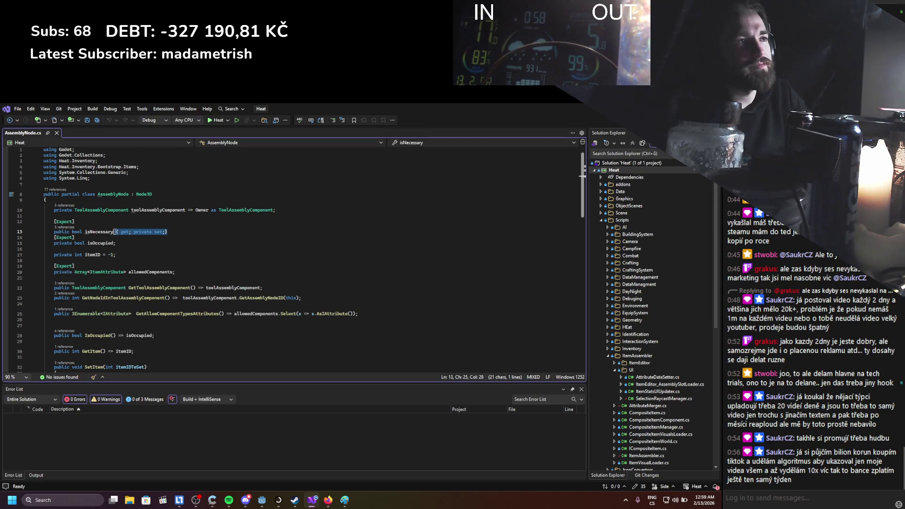
pyautogui.click(126, 254)
pyautogui.hotkey('ctrl', 's')
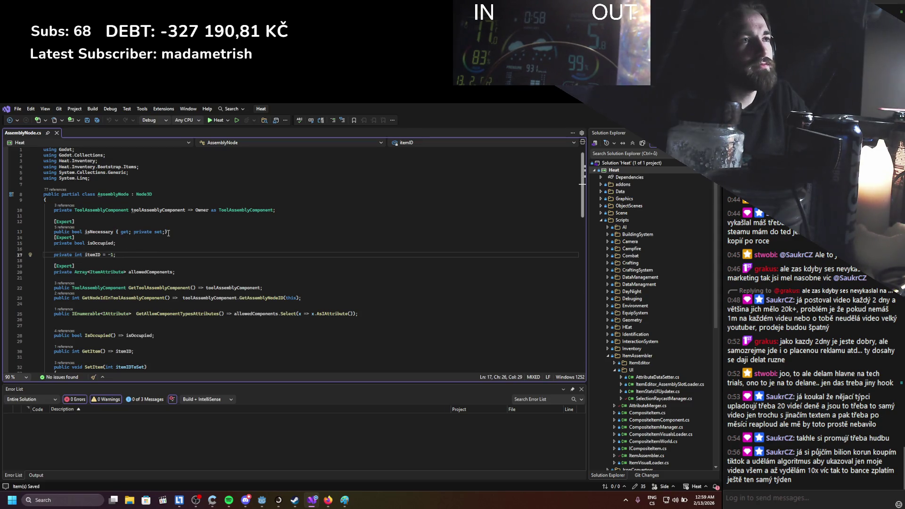
# Re-check the isNecessary declaration, then return to the Godot editor.
pyautogui.moveTo(168, 233); pyautogui.dragTo(117, 232)
pyautogui.click(129, 255)
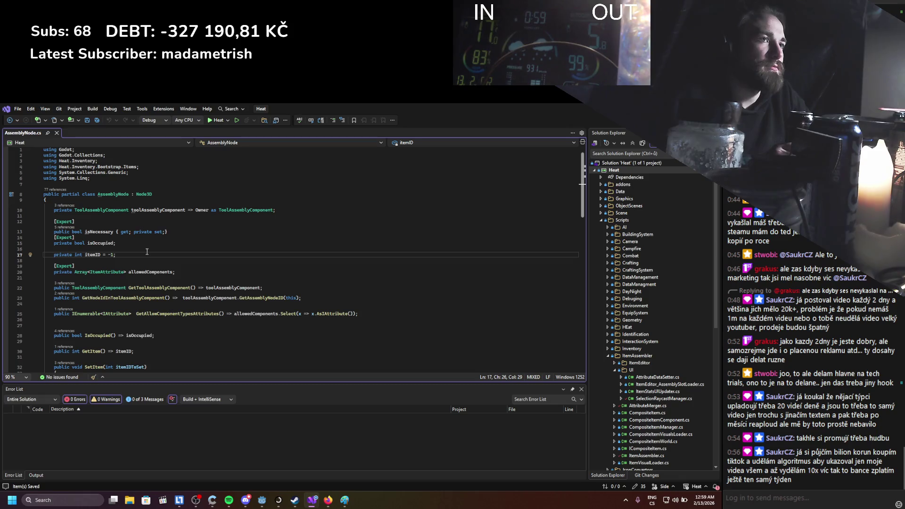
pyautogui.doubleClick(99, 232)
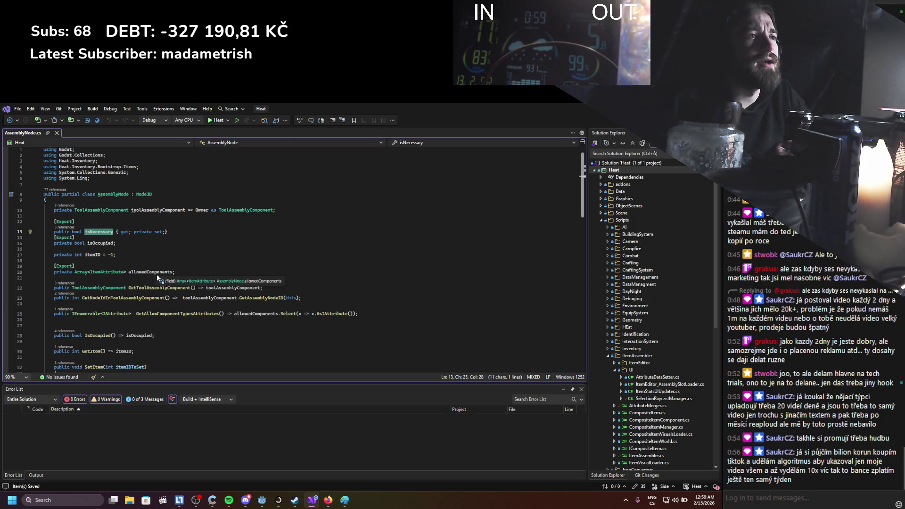
pyautogui.scroll(-2, 165, 295)
pyautogui.scroll(-2, 166, 294)
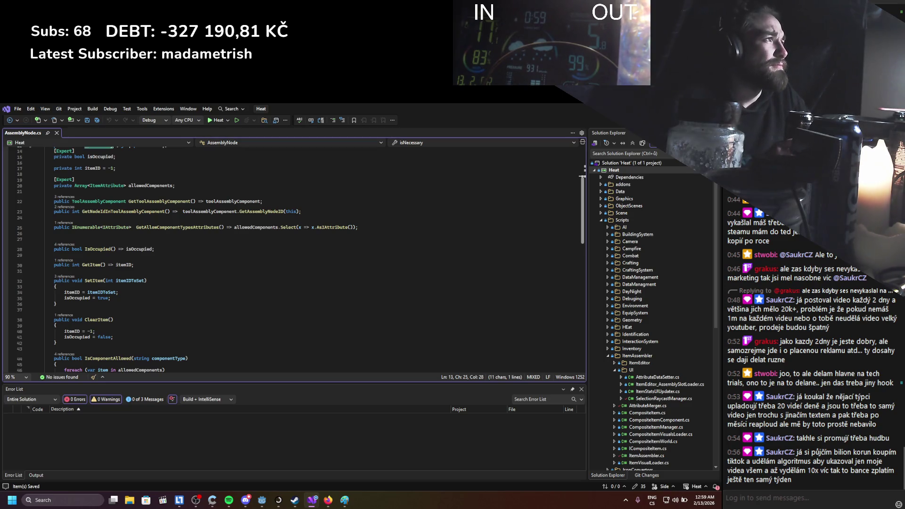
pyautogui.hotkey('alt', 'Tab')
# Filter Godot's FileSystem by 'itemas' and open ItemAssembler.cs in Visual Studio.
pyautogui.doubleClick(64, 308)
pyautogui.write('itemas')
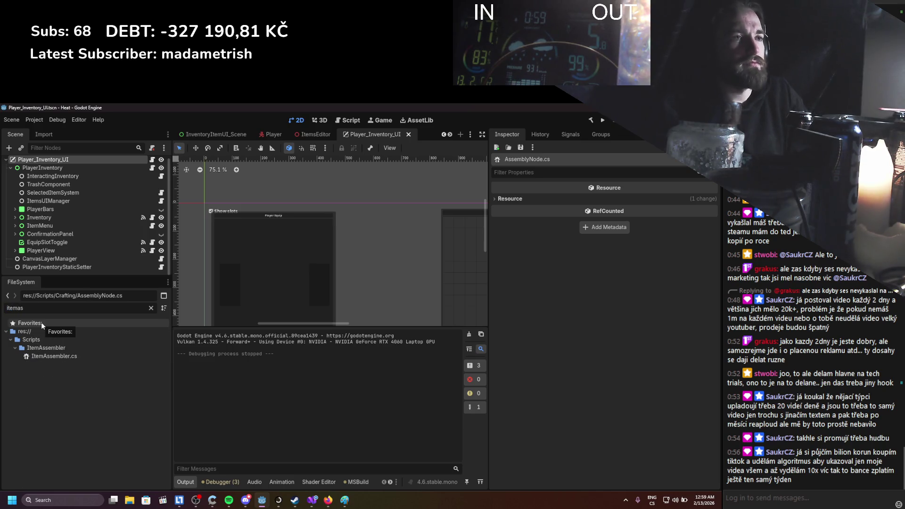
pyautogui.doubleClick(53, 355)
# Scroll through ItemAssembler.cs to review the class and its UpdateCompositeItem method.
pyautogui.scroll(-17, 128, 271)
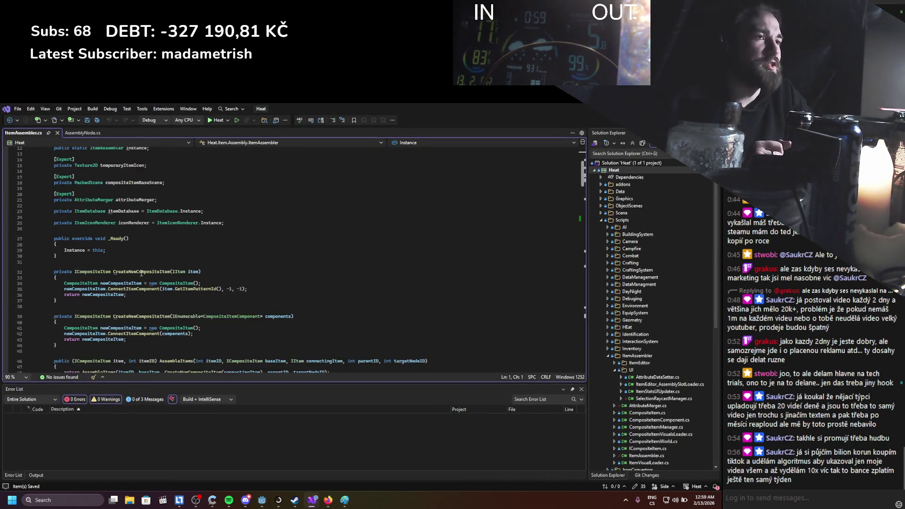
pyautogui.scroll(-3, 157, 268)
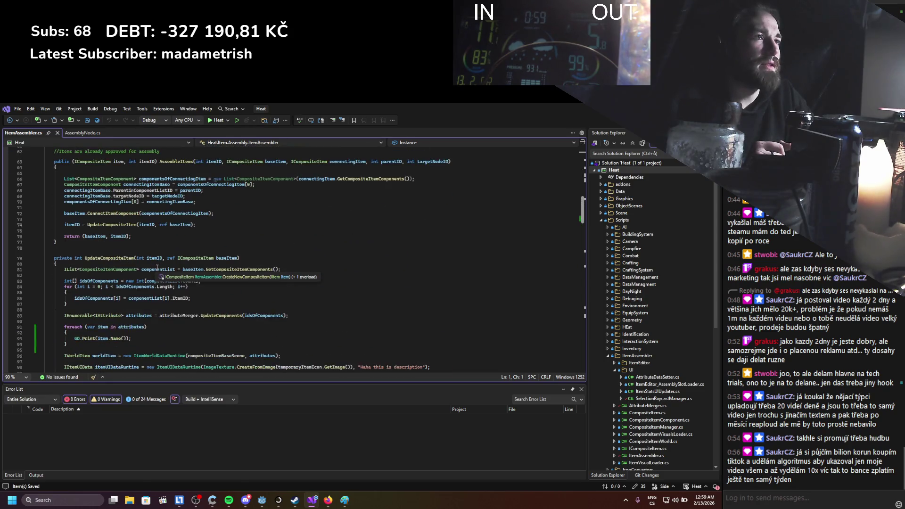
pyautogui.scroll(12, 301, 202)
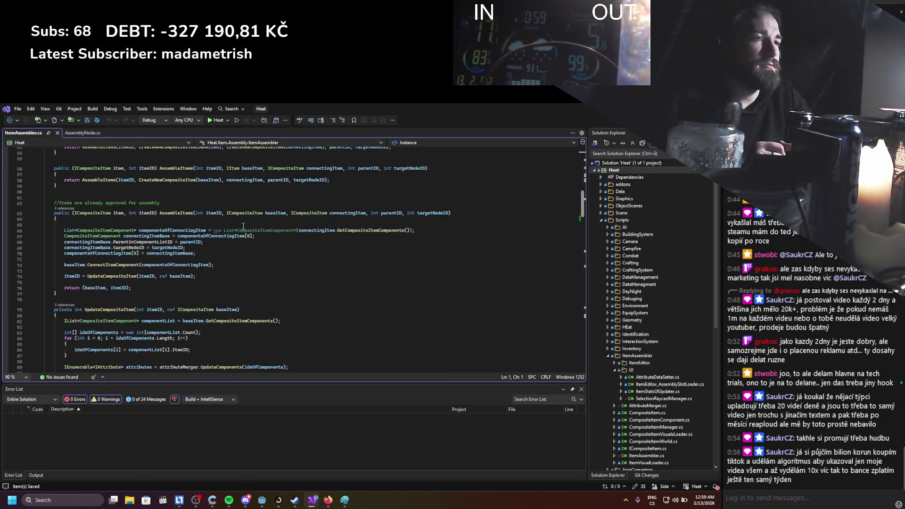
pyautogui.scroll(9, 242, 239)
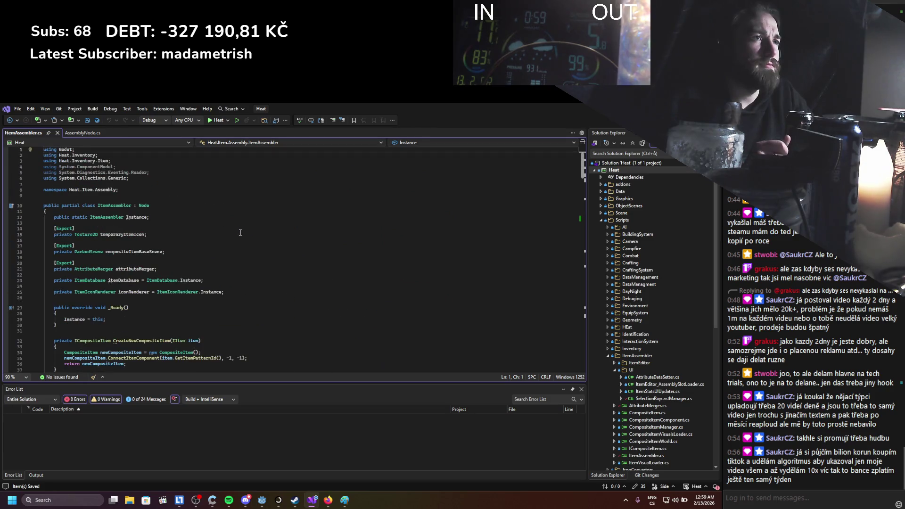
pyautogui.scroll(-10, 239, 232)
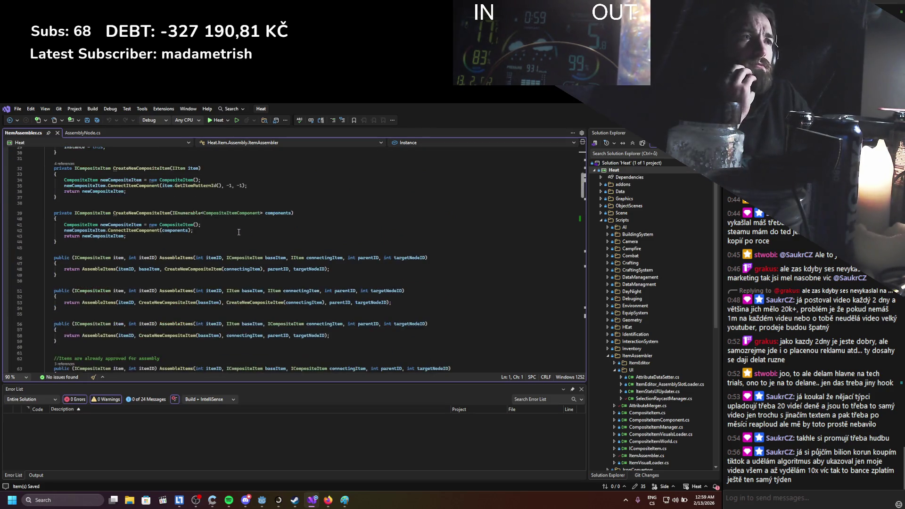
pyautogui.scroll(9, 232, 234)
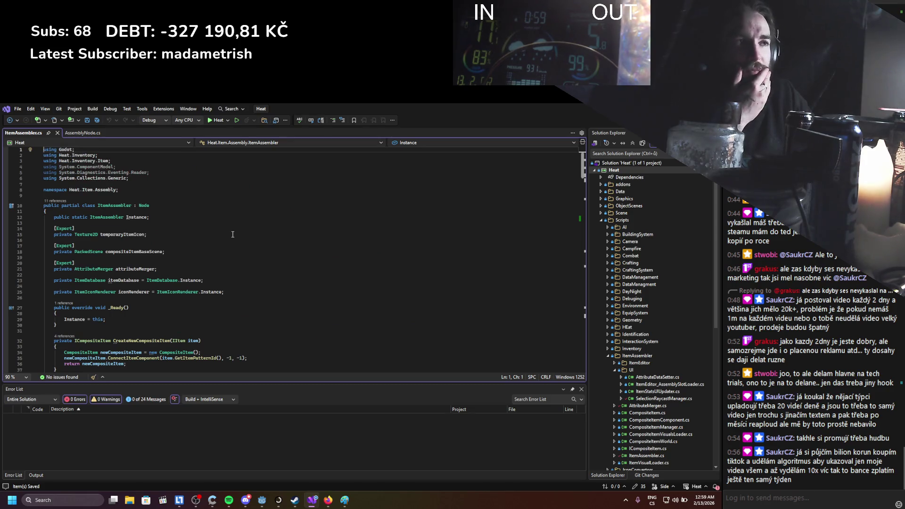
pyautogui.scroll(-3, 233, 234)
pyautogui.scroll(-15, 232, 234)
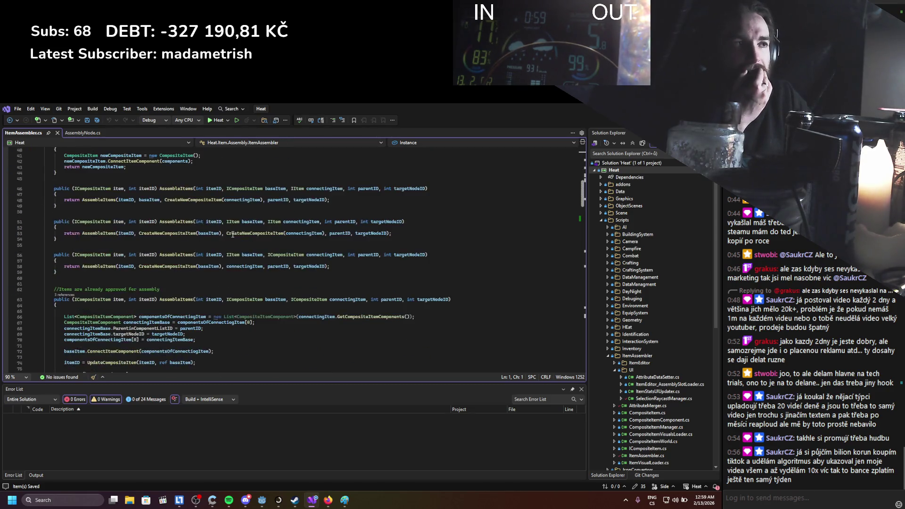
pyautogui.scroll(-2, 232, 234)
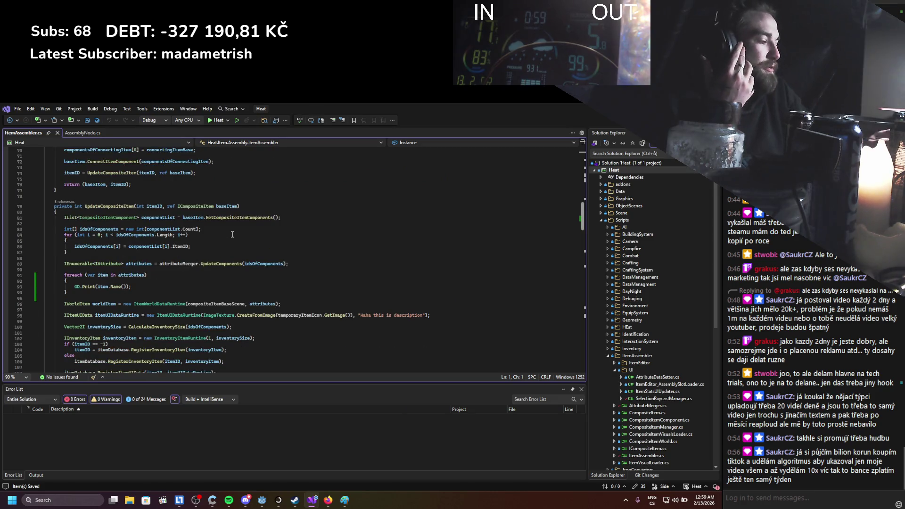
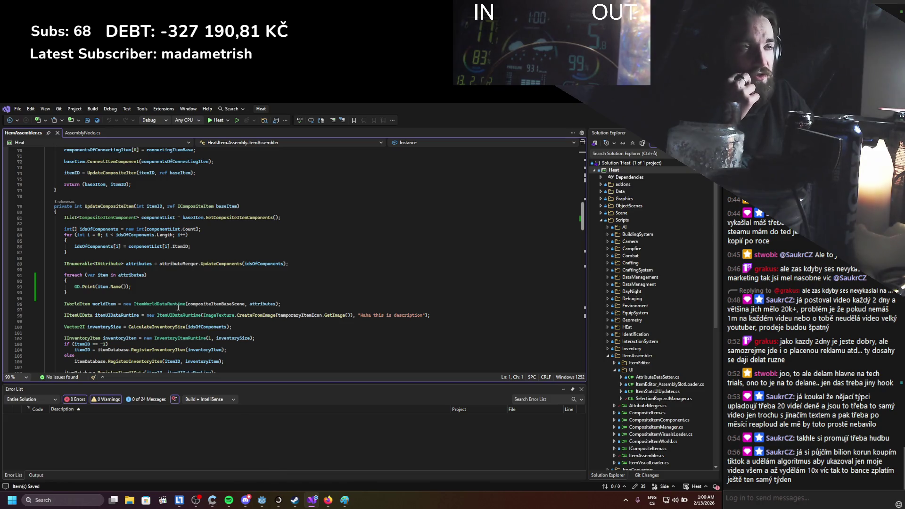
# Scroll through UpdateCompositeItem in ItemAssembler.cs to review its attribute-printing loop.
pyautogui.scroll(-3, 60, 163)
pyautogui.scroll(-1, 104, 245)
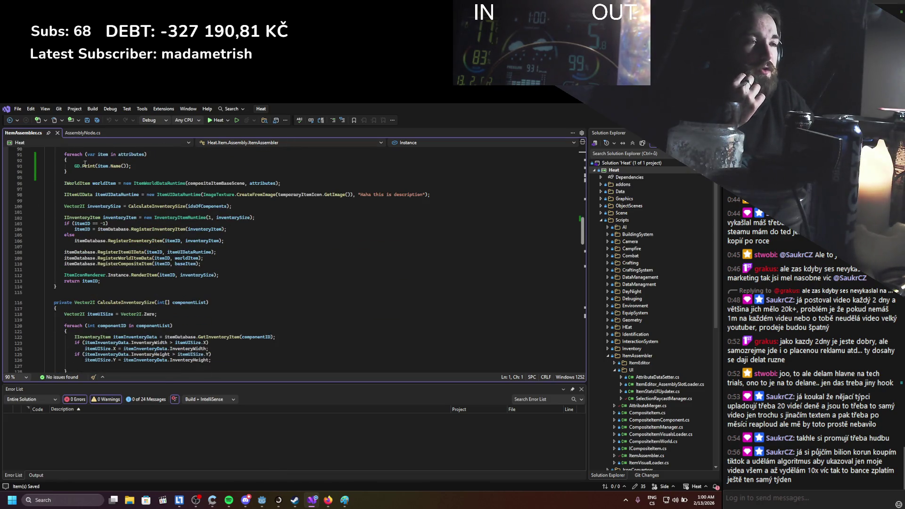
pyautogui.scroll(-1, 160, 228)
pyautogui.scroll(2, 167, 226)
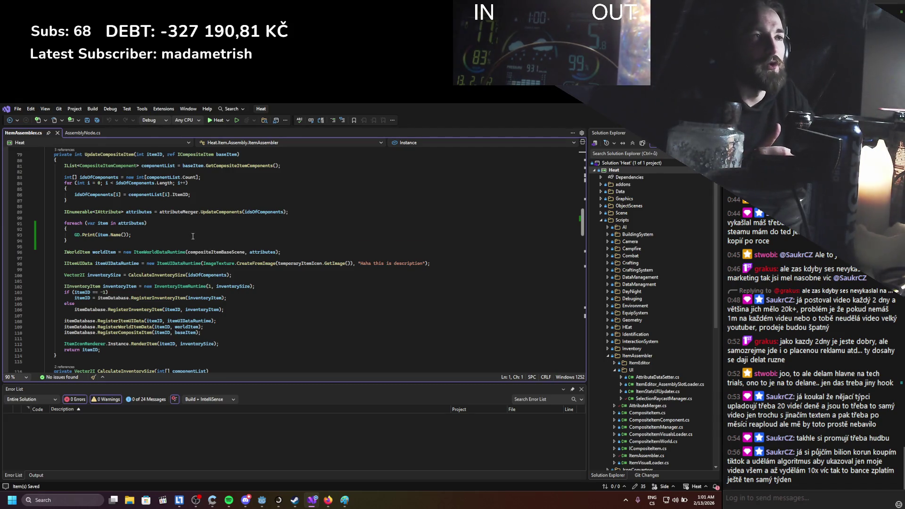
pyautogui.scroll(-5, 193, 235)
pyautogui.scroll(3, 192, 238)
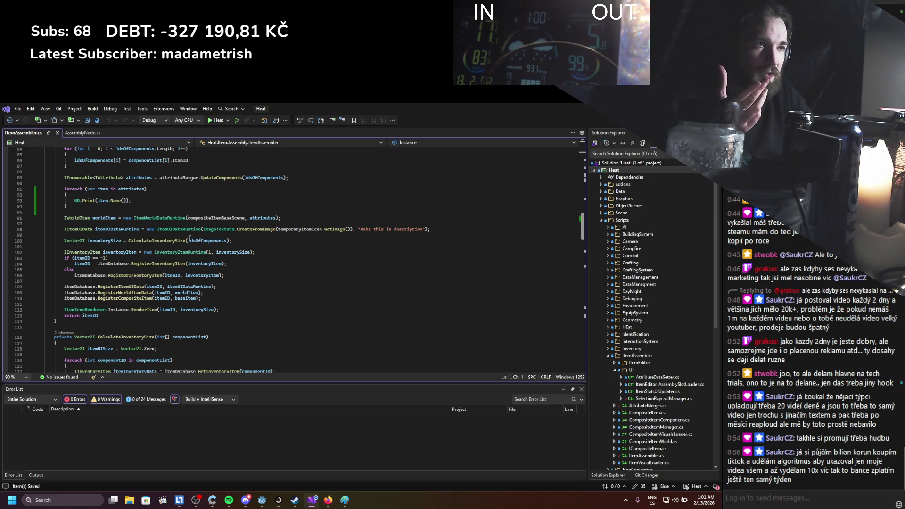
# Back in Godot, filter the FileSystem for 'smallhand' and select SmallHandle_Wood.tres.
pyautogui.hotkey('alt', 'Tab')
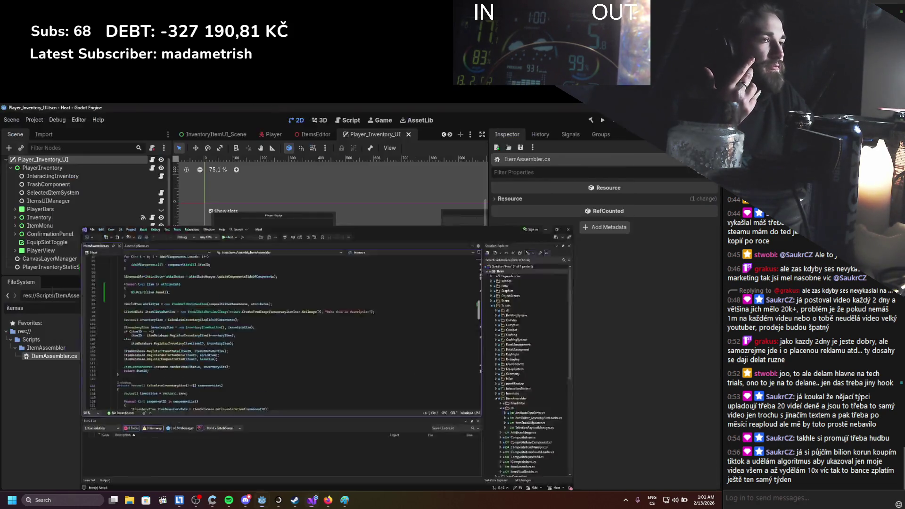
pyautogui.doubleClick(17, 308)
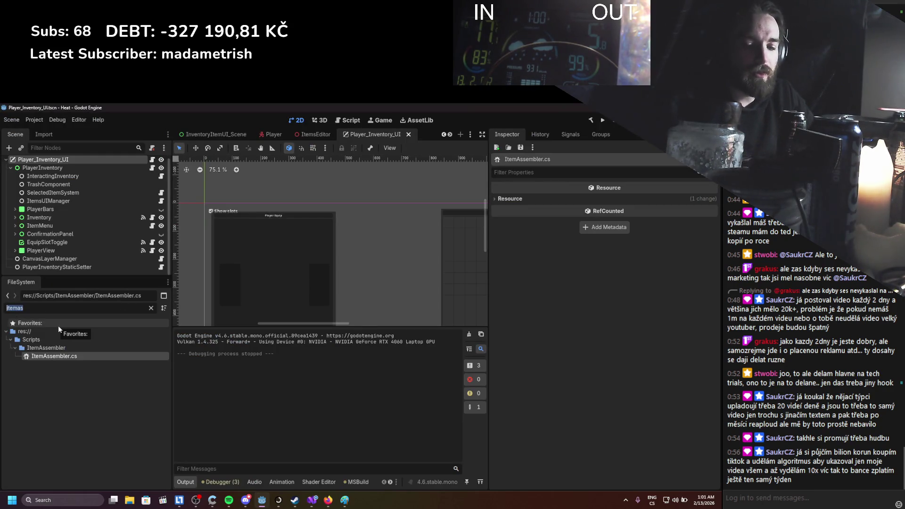
pyautogui.write('smallhand')
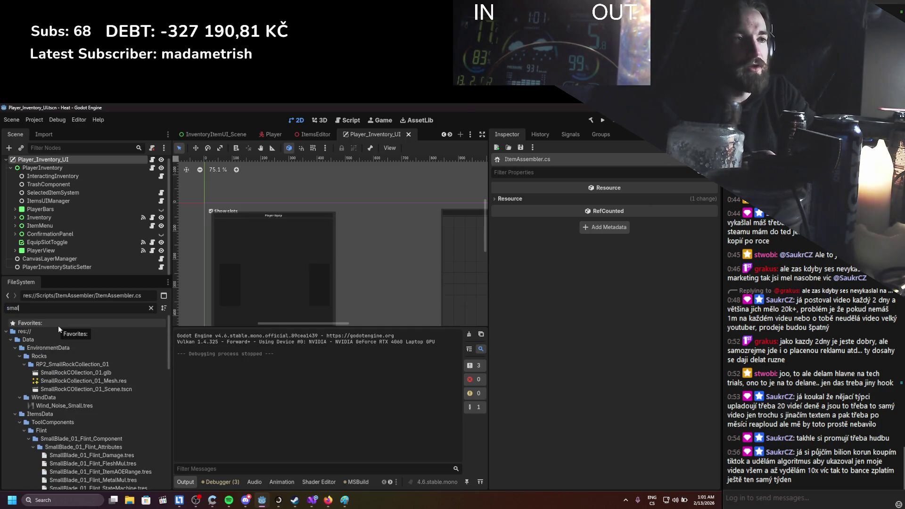
pyautogui.scroll(-3, 86, 371)
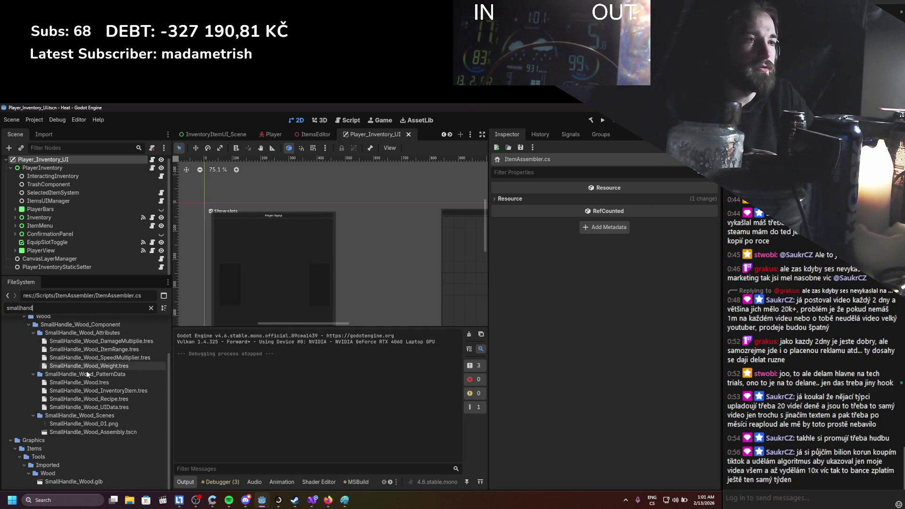
pyautogui.click(97, 384)
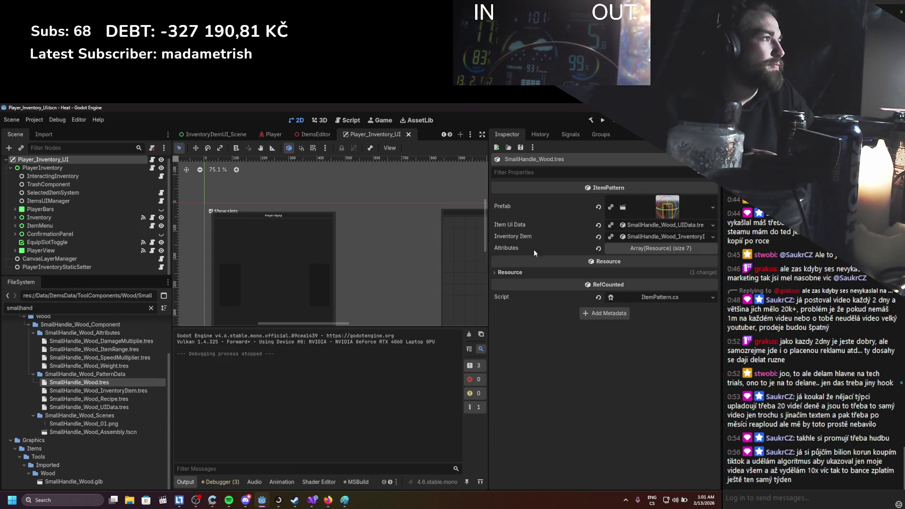
# Add an eighth, empty element to the Attributes array without assigning a resource, and save.
pyautogui.click(620, 249)
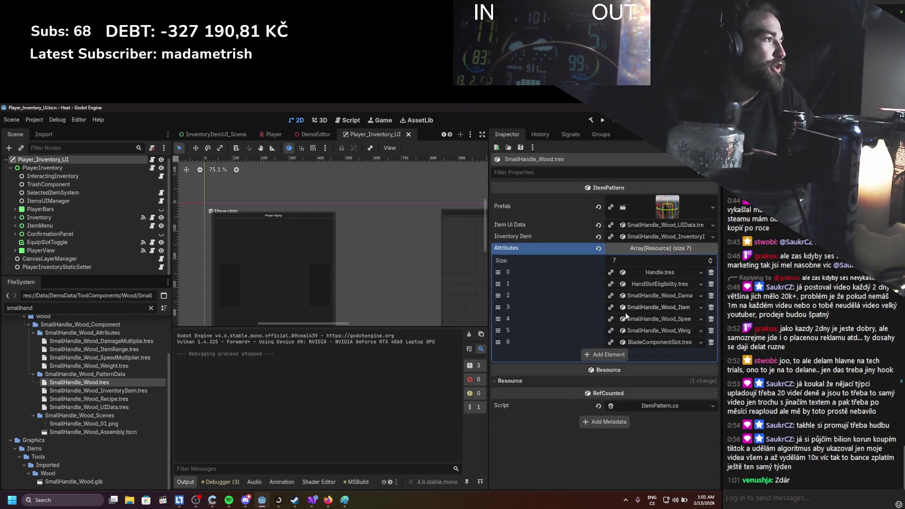
pyautogui.click(606, 355)
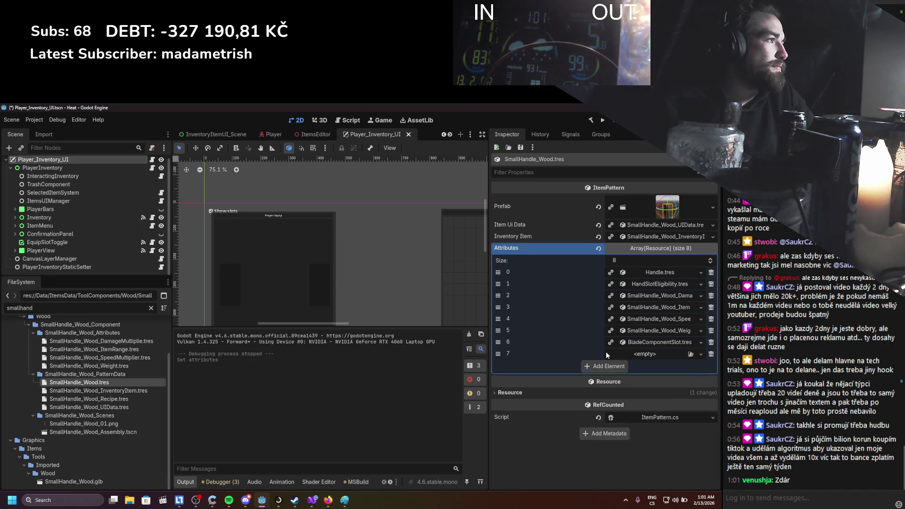
pyautogui.click(687, 354)
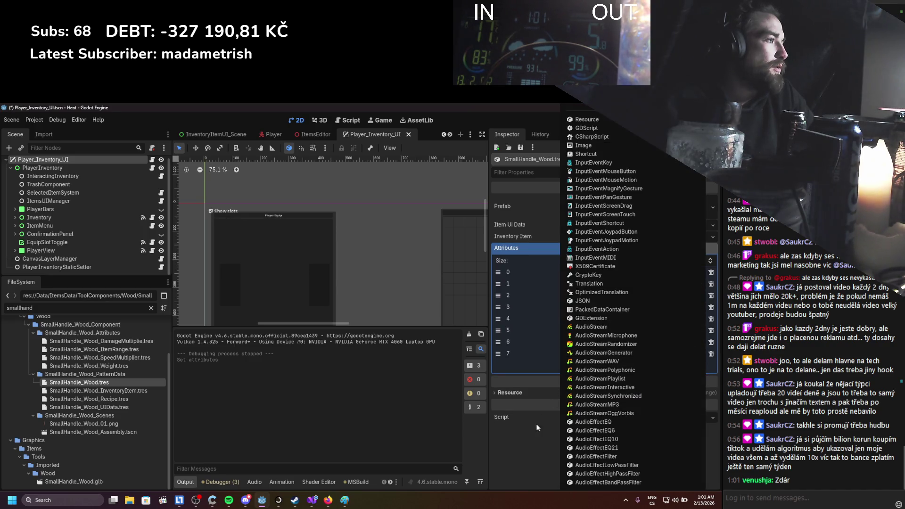
pyautogui.press('Escape')
pyautogui.click(687, 354)
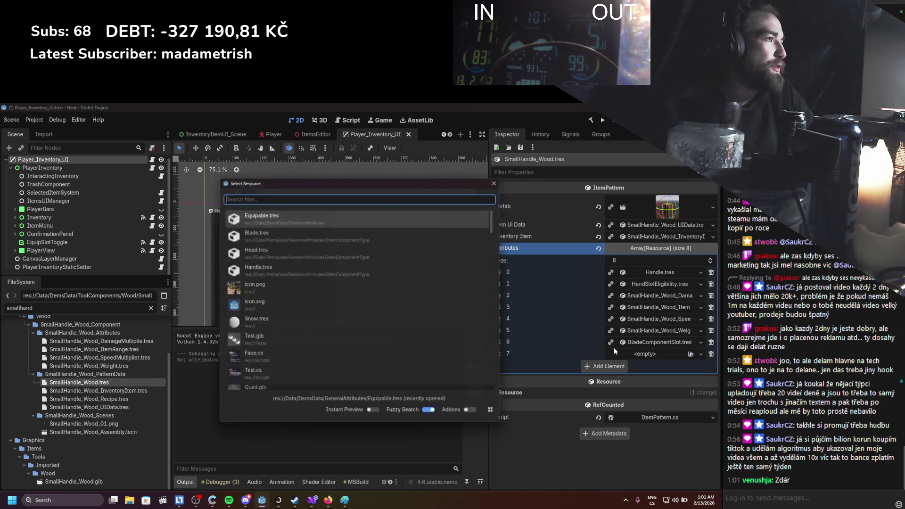
pyautogui.press('Escape')
pyautogui.click(309, 216)
pyautogui.hotkey('ctrl', 's')
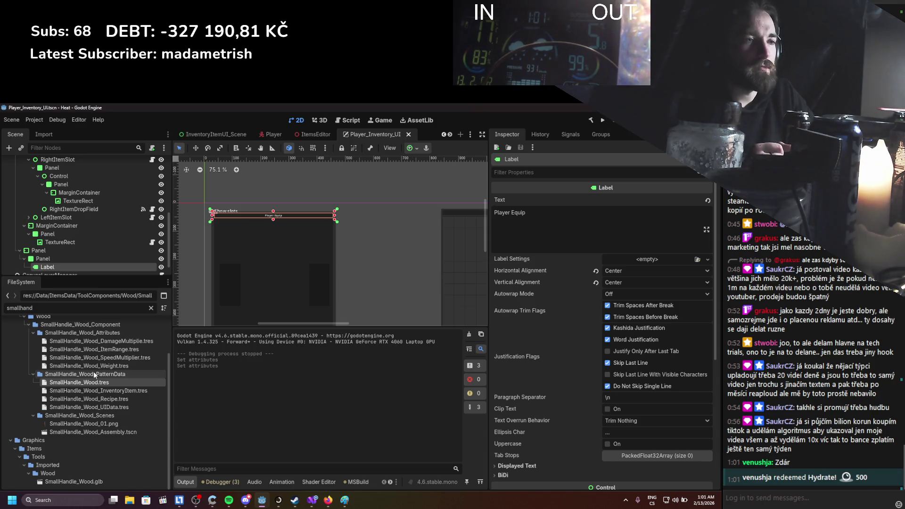
# Clear the FileSystem filter, then filter for 'equipa' and select Equipable.tres.
pyautogui.scroll(3, 93, 373)
pyautogui.click(151, 308)
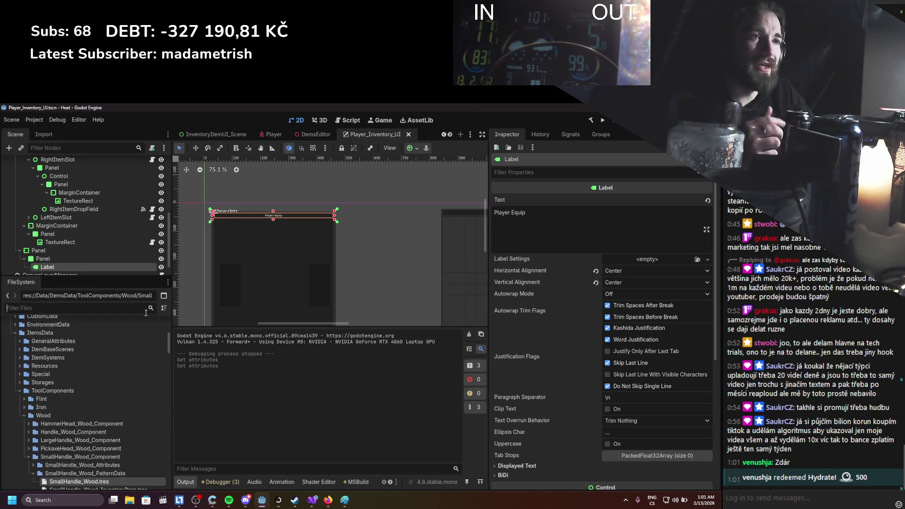
pyautogui.scroll(-3, 123, 322)
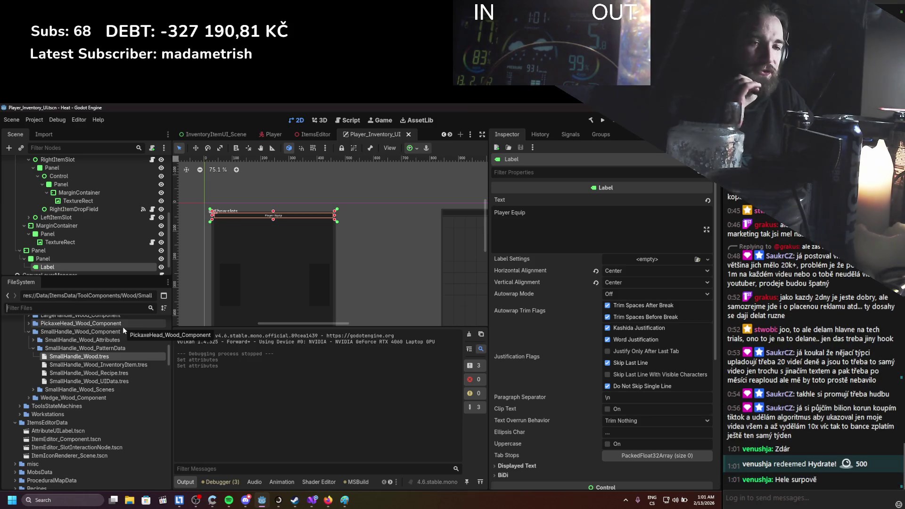
pyautogui.scroll(-3, 123, 330)
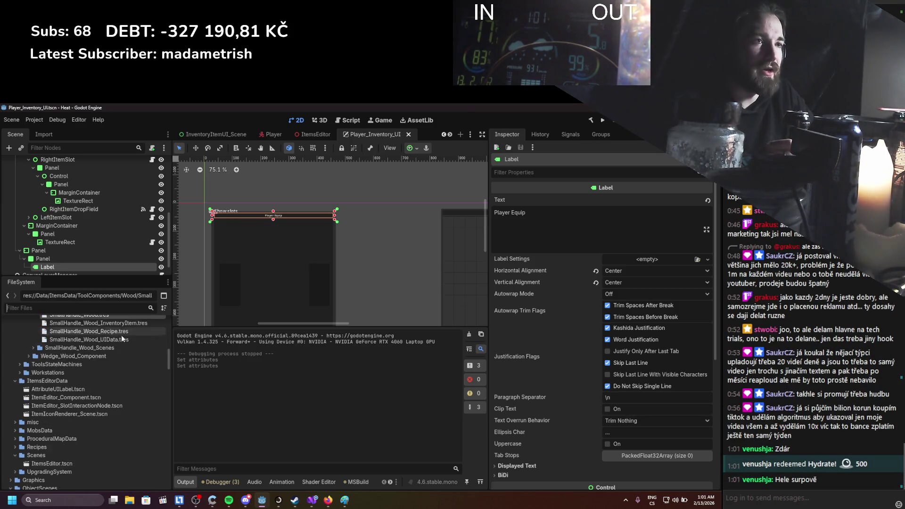
pyautogui.scroll(2, 121, 335)
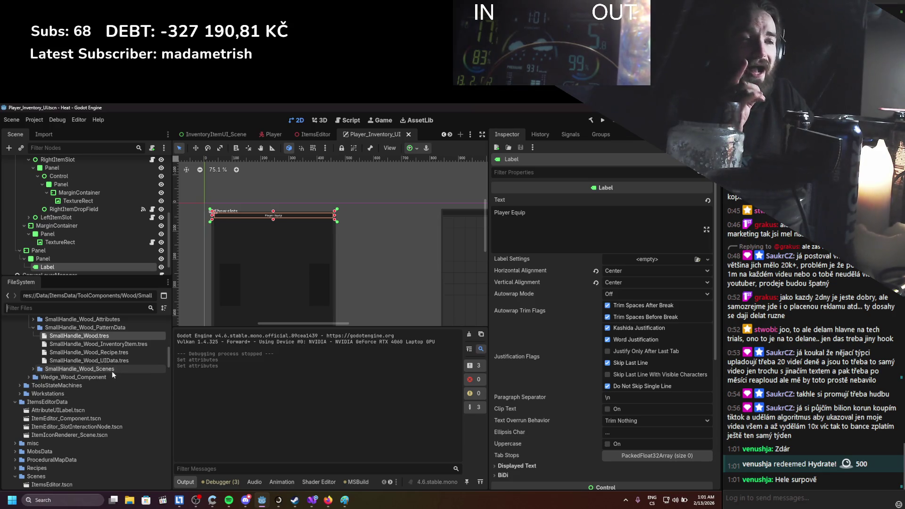
pyautogui.scroll(3, 112, 371)
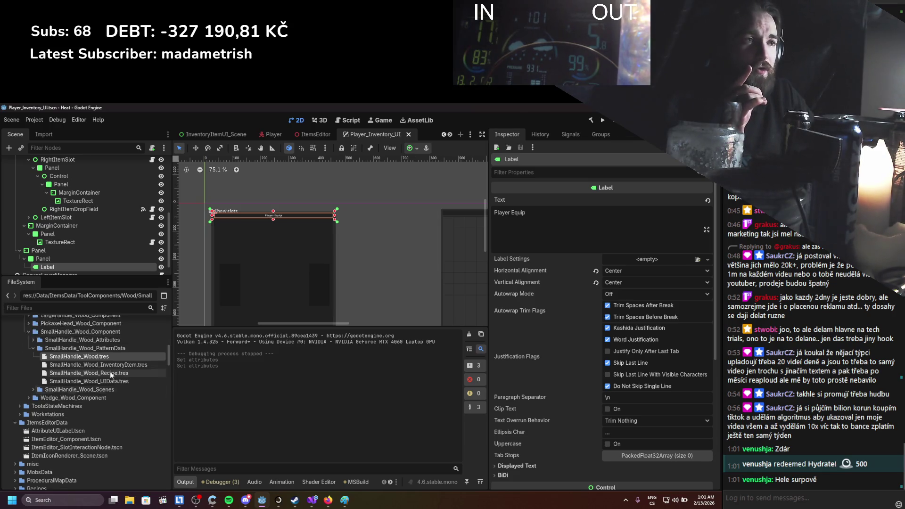
pyautogui.click(103, 313)
pyautogui.write('equipa')
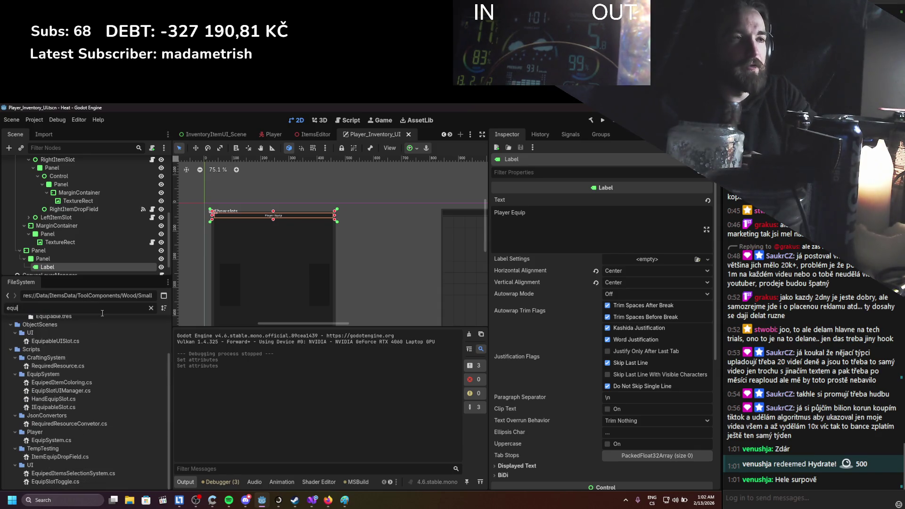
pyautogui.click(76, 365)
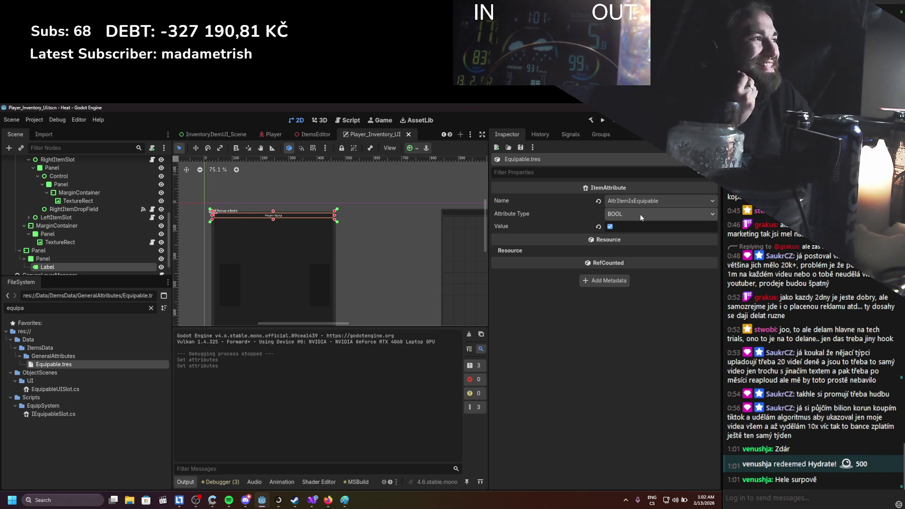
# Toggle the BOOL Value off and back to ticked, and check the Attribute Type stays BOOL.
pyautogui.click(612, 227)
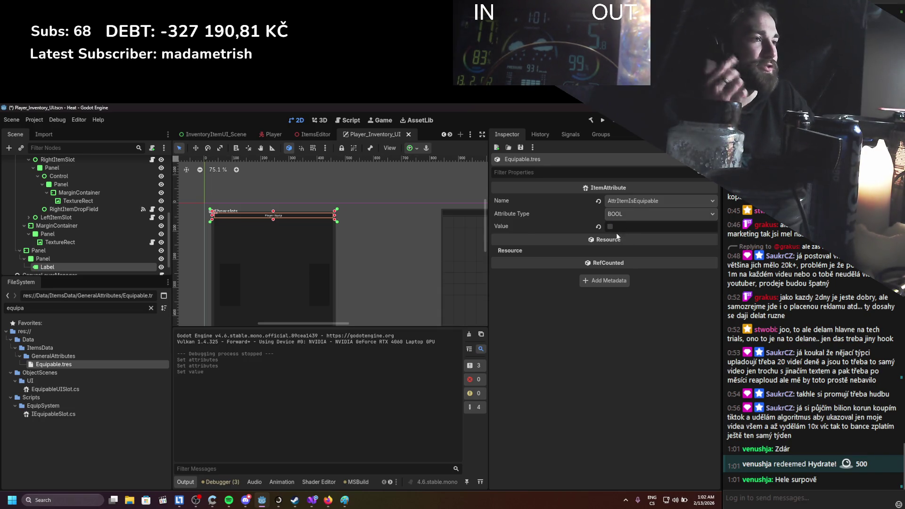
pyautogui.hotkey('ctrl', 's')
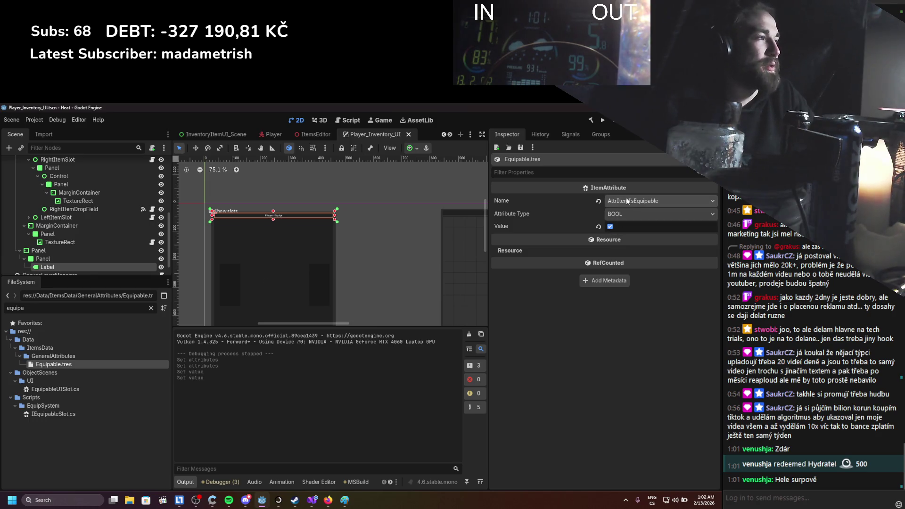
pyautogui.click(618, 218)
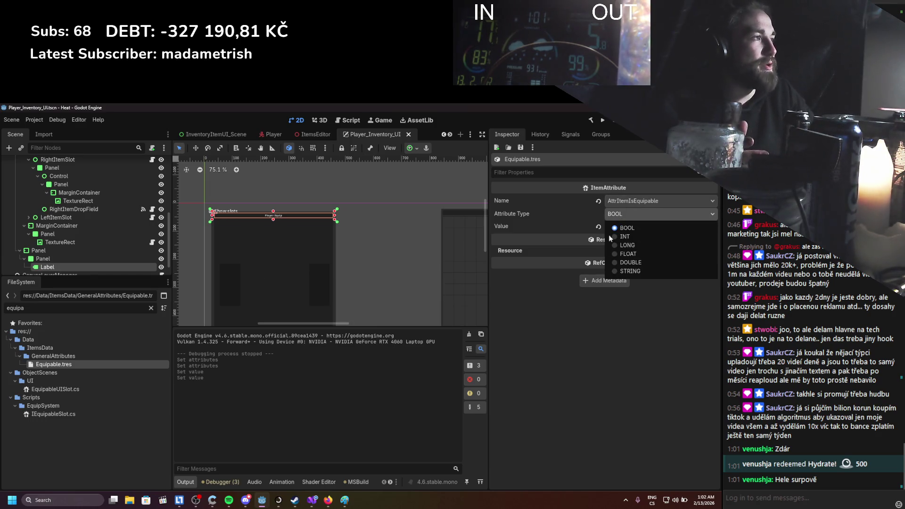
pyautogui.click(621, 215)
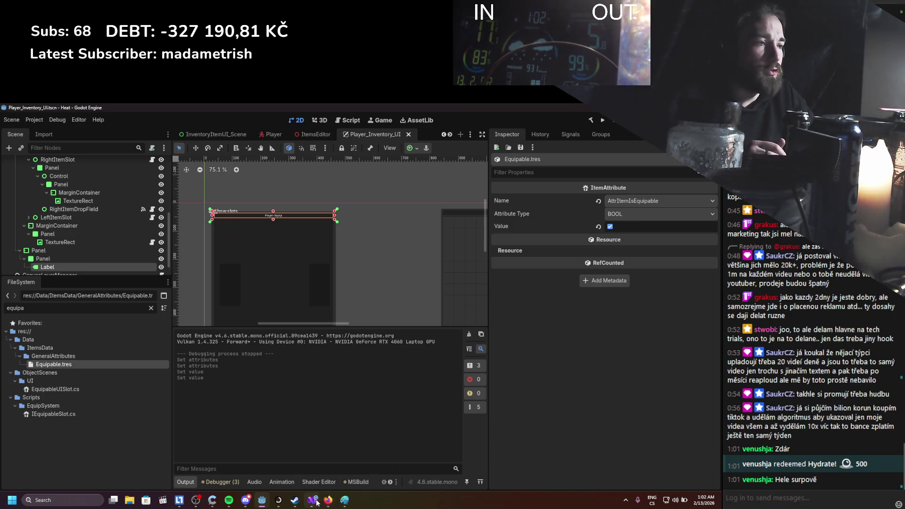
pyautogui.moveTo(315, 501)
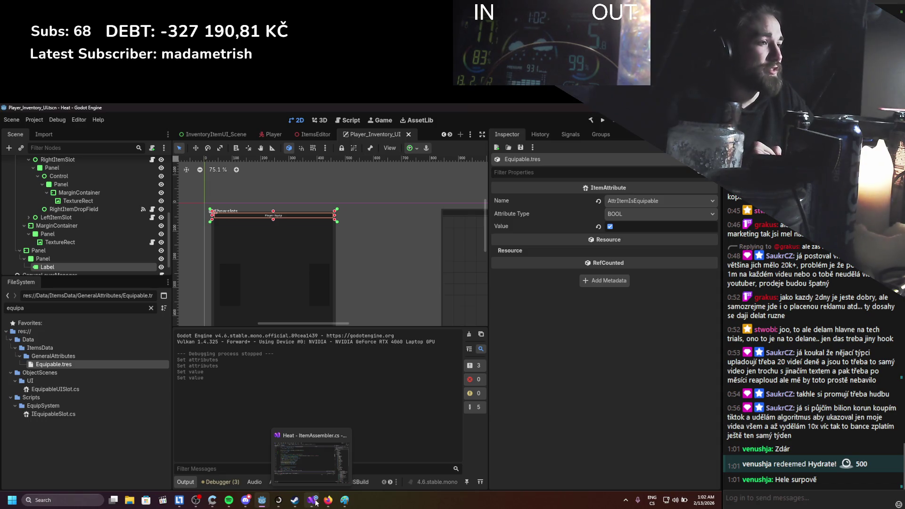
# Glance at AssemblyNode.cs, reread UpdateCompositeItem in ItemAssembler.cs, then return to Godot.
pyautogui.click(315, 502)
pyautogui.scroll(5, 212, 259)
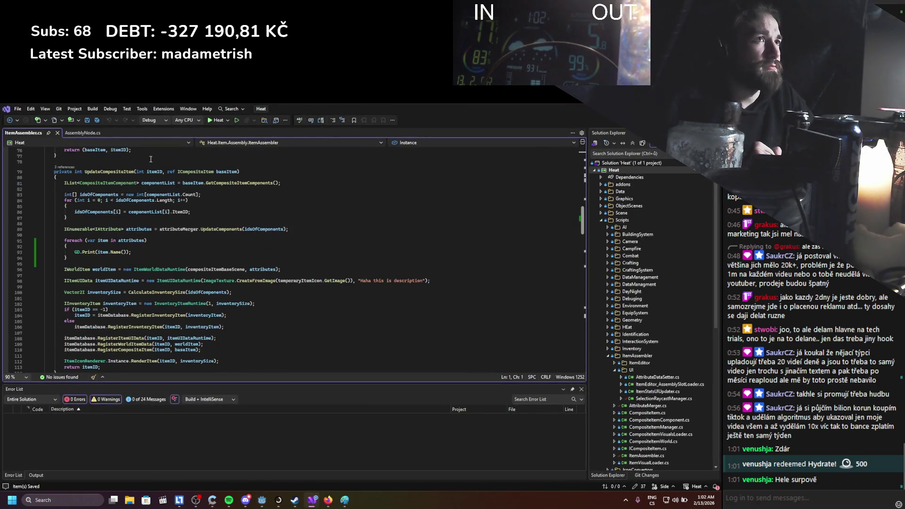
pyautogui.click(77, 133)
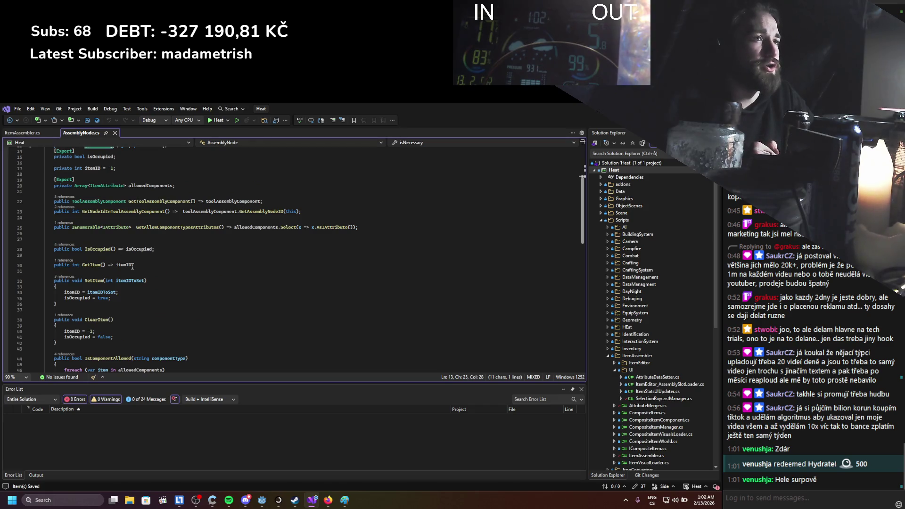
pyautogui.click(23, 133)
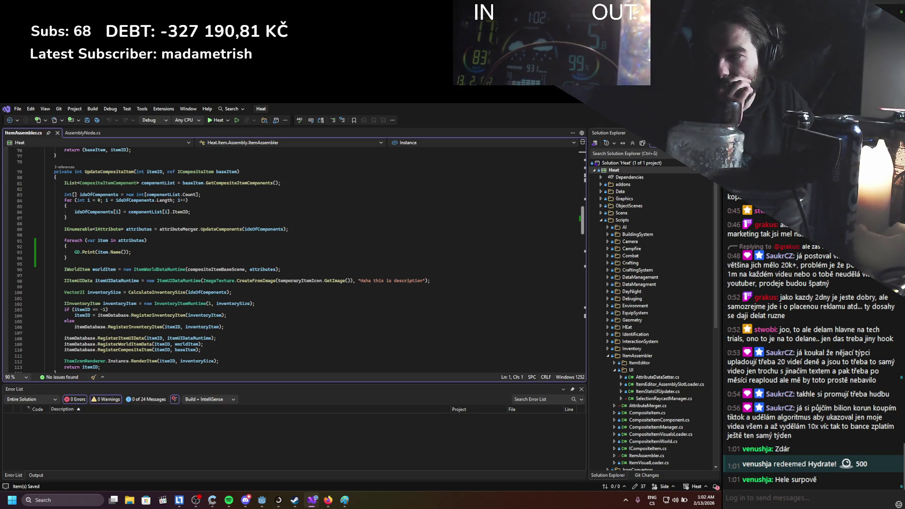
pyautogui.scroll(7, 220, 227)
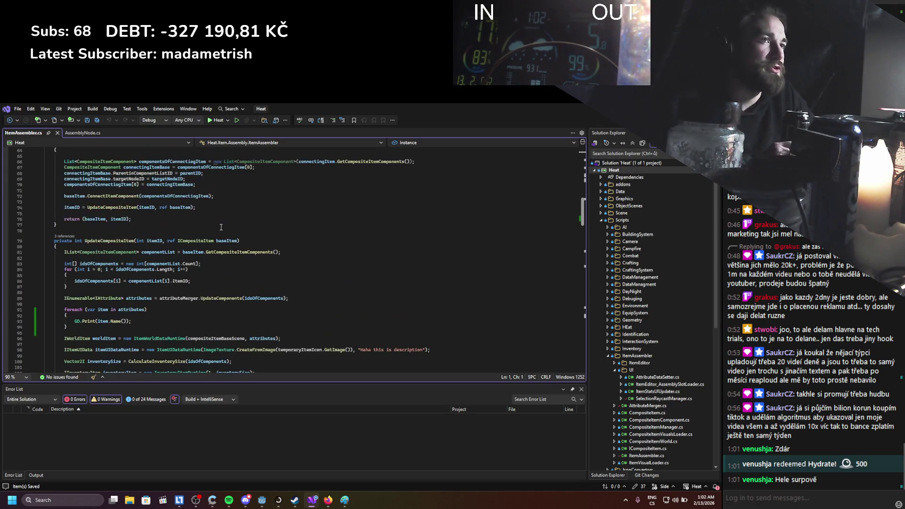
pyautogui.scroll(-8, 220, 227)
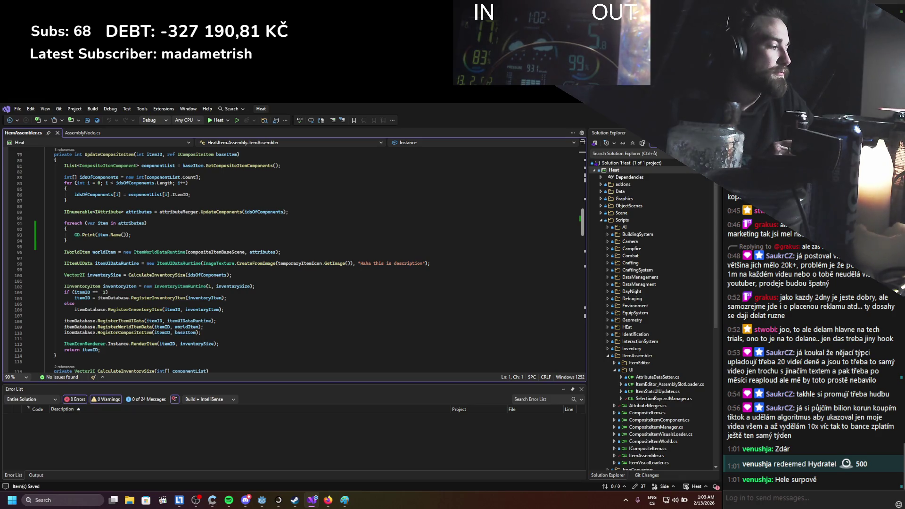
pyautogui.hotkey('alt', 'Tab')
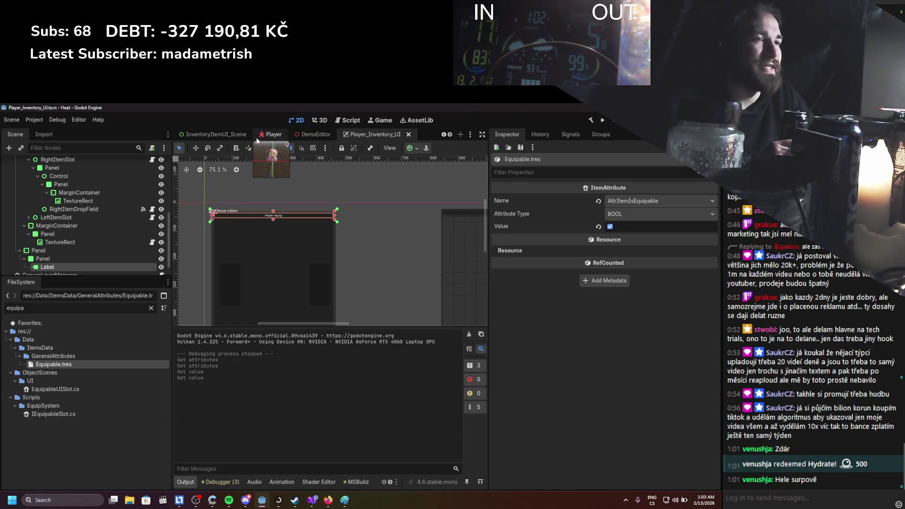
# Collapse the PlayerInventory branch, clear the FileSystem filter and browse all project files.
pyautogui.scroll(5, 87, 222)
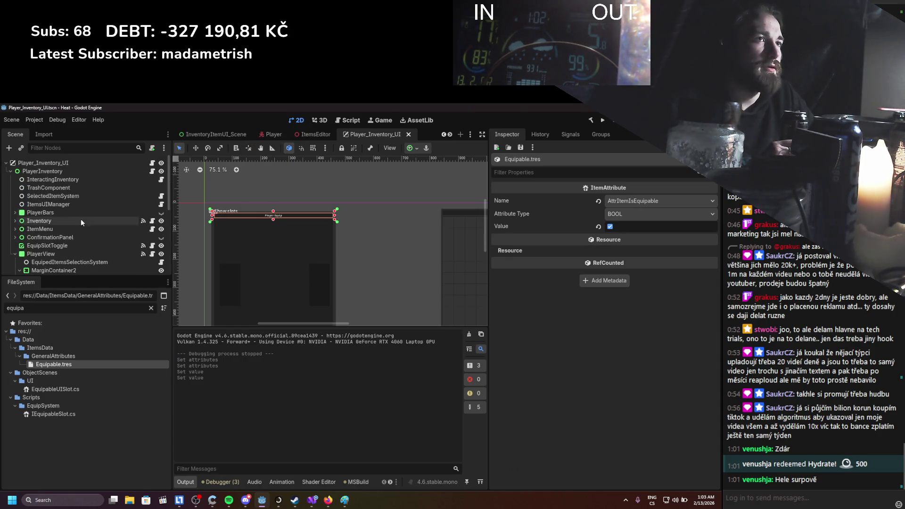
pyautogui.click(11, 172)
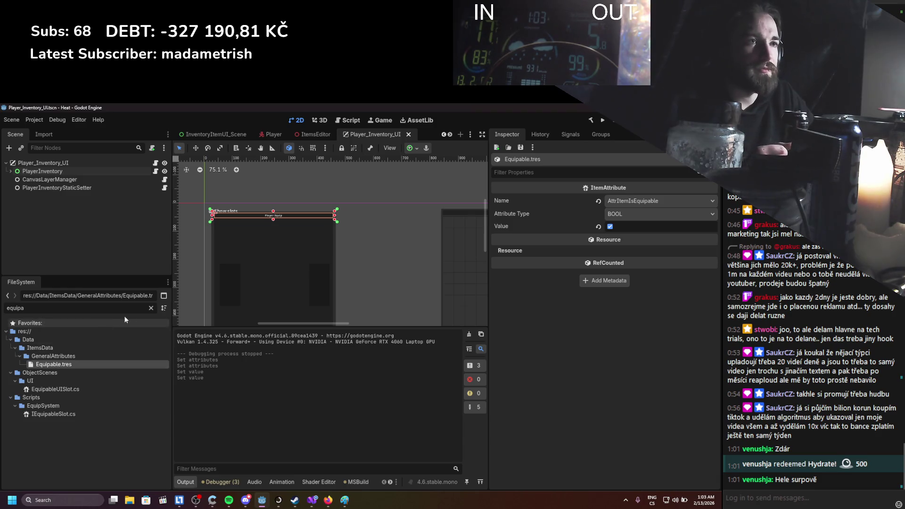
pyautogui.click(150, 308)
pyautogui.scroll(-10, 66, 386)
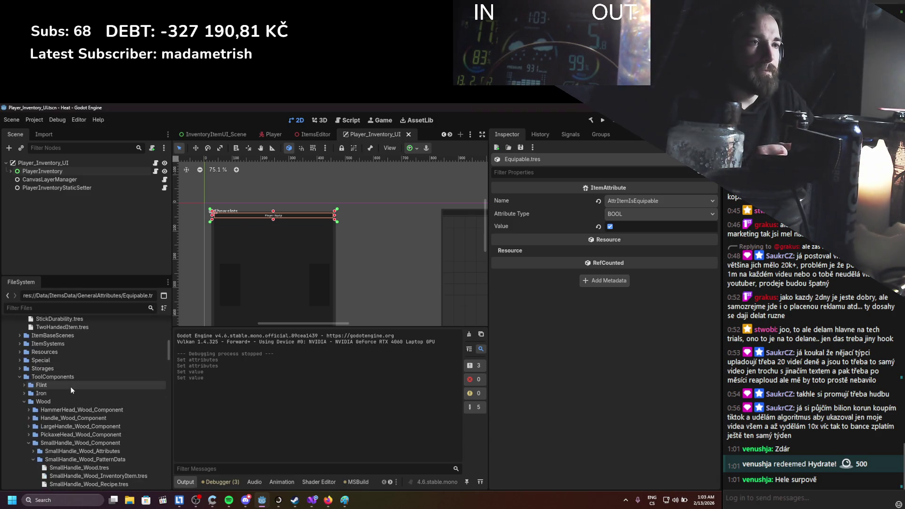
pyautogui.scroll(1, 71, 389)
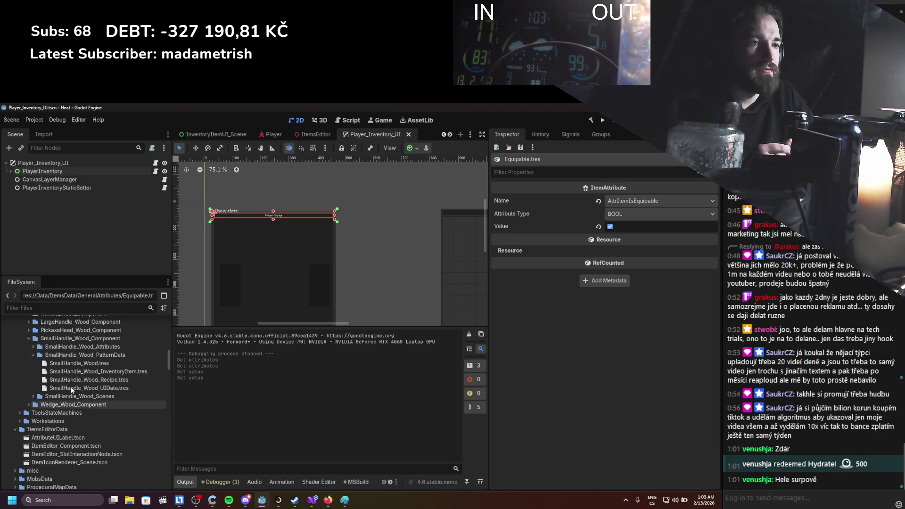
pyautogui.scroll(10, 71, 390)
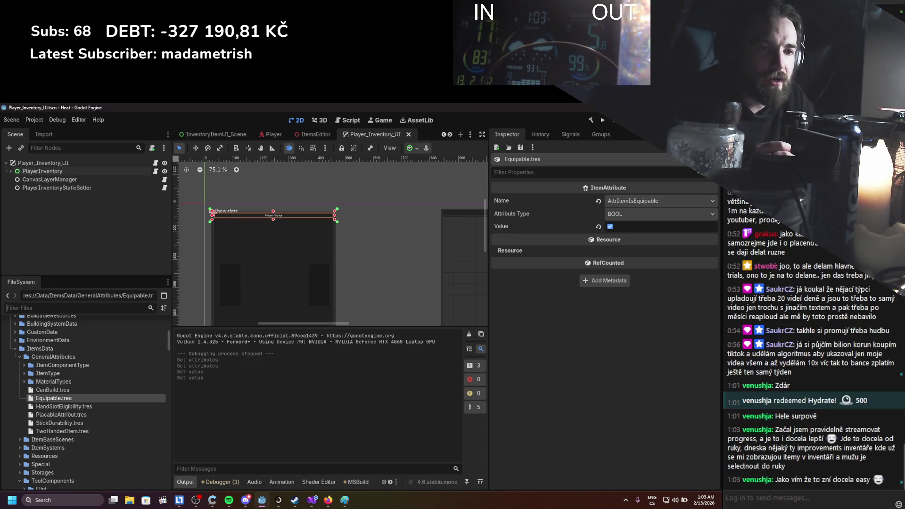
pyautogui.click(762, 436)
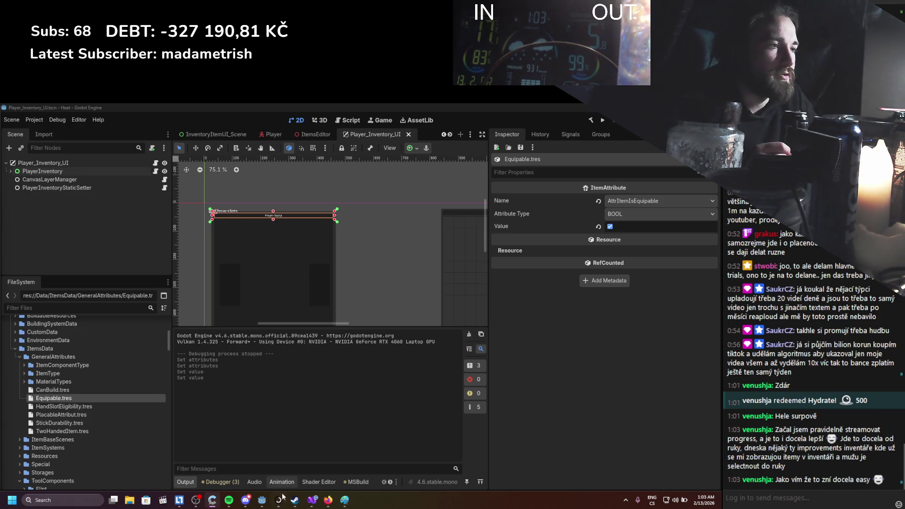
pyautogui.click(328, 499)
# Search the web for the developer's name and open their Twitch channel from the results.
pyautogui.hotkey('ctrl', 'l')
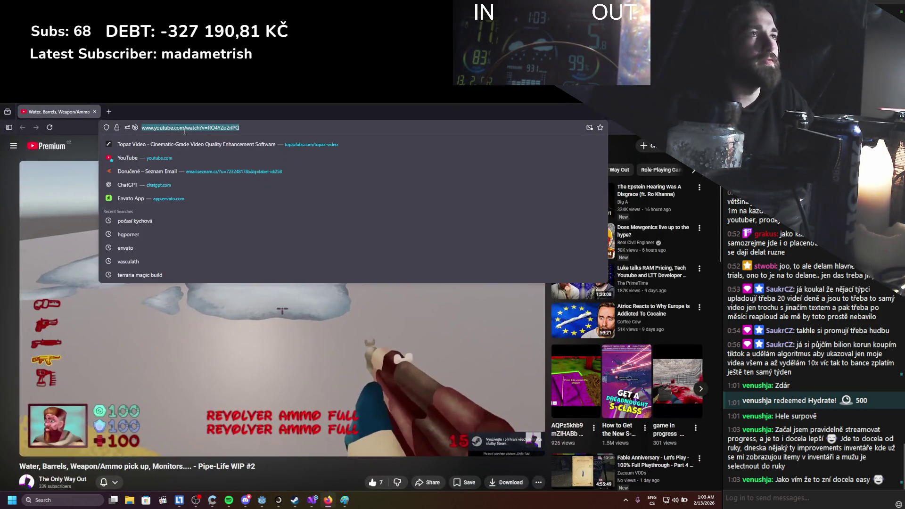
pyautogui.write('vynu')
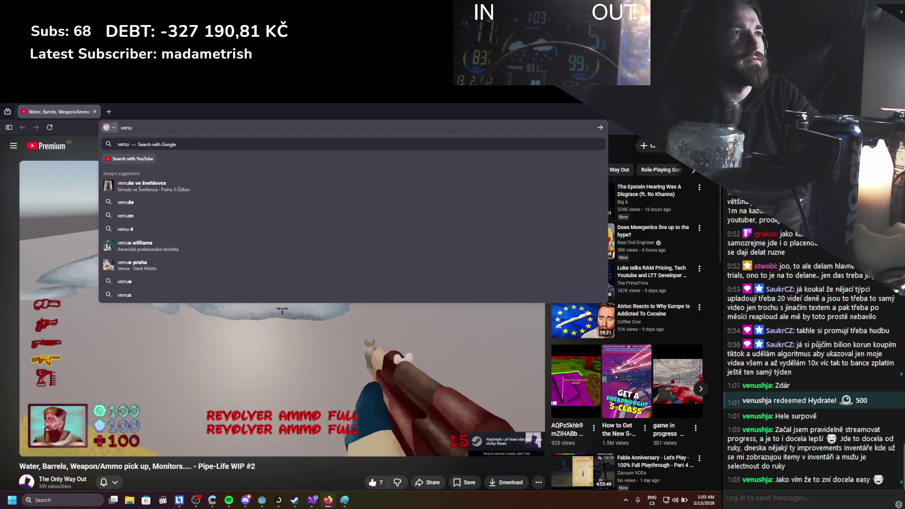
pyautogui.write('shja')
pyautogui.press('Return')
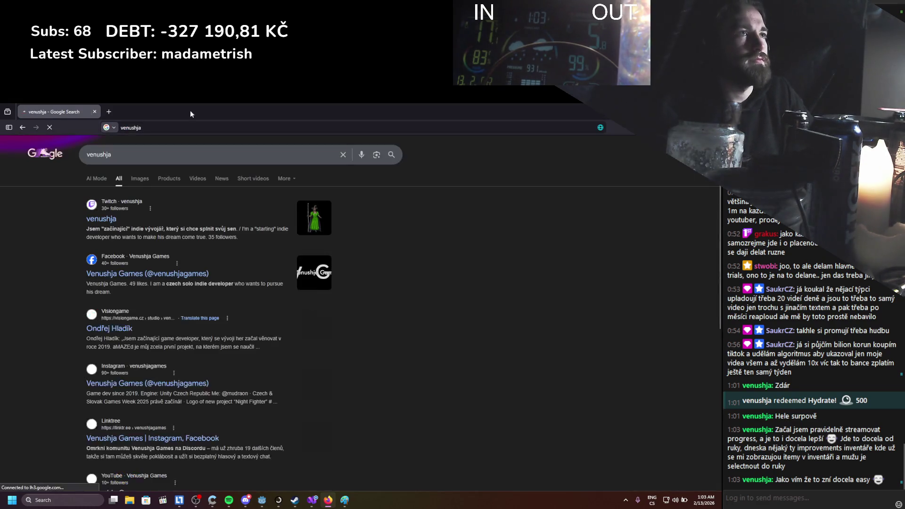
pyautogui.click(113, 218)
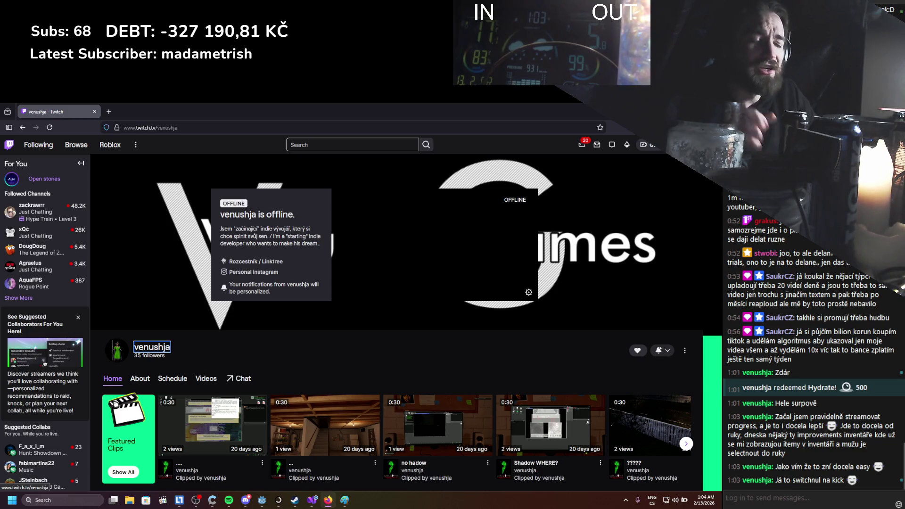
# Show the channel's chat and About section, visit the personal Instagram link, then close that tab.
pyautogui.click(144, 350)
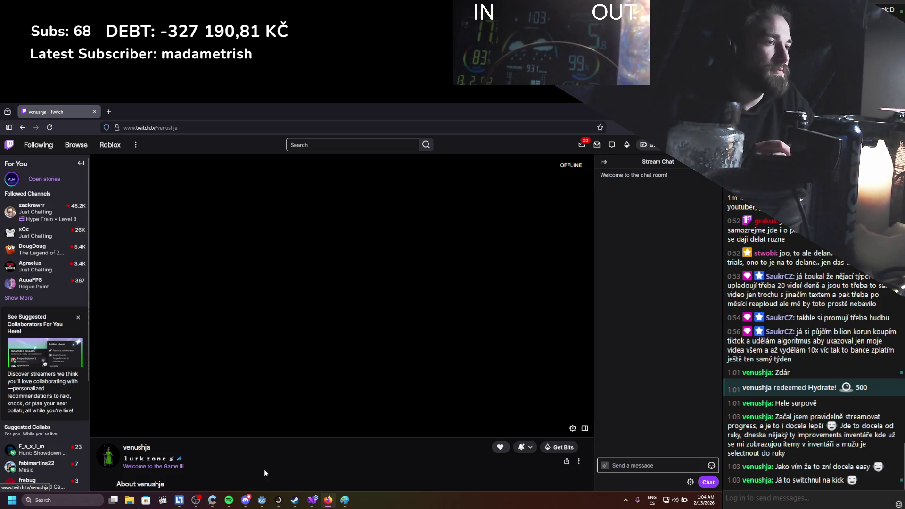
pyautogui.scroll(-2, 216, 434)
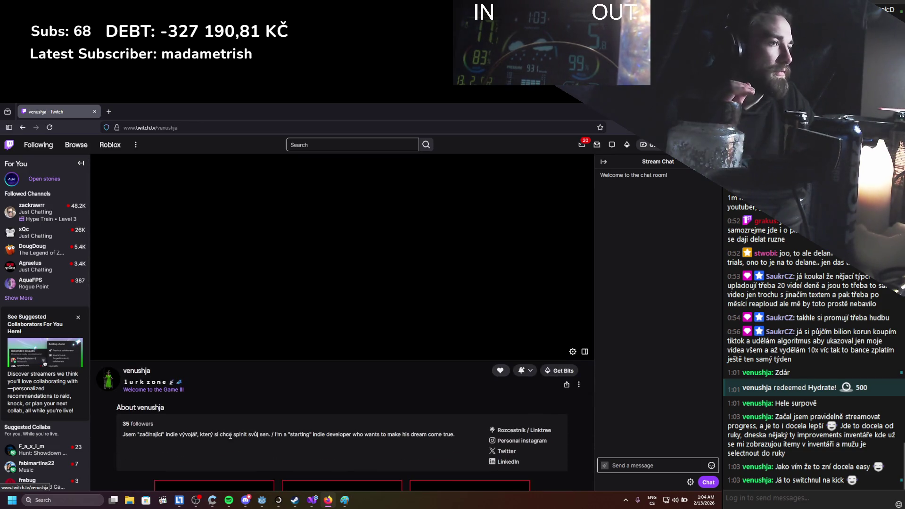
pyautogui.click(514, 441)
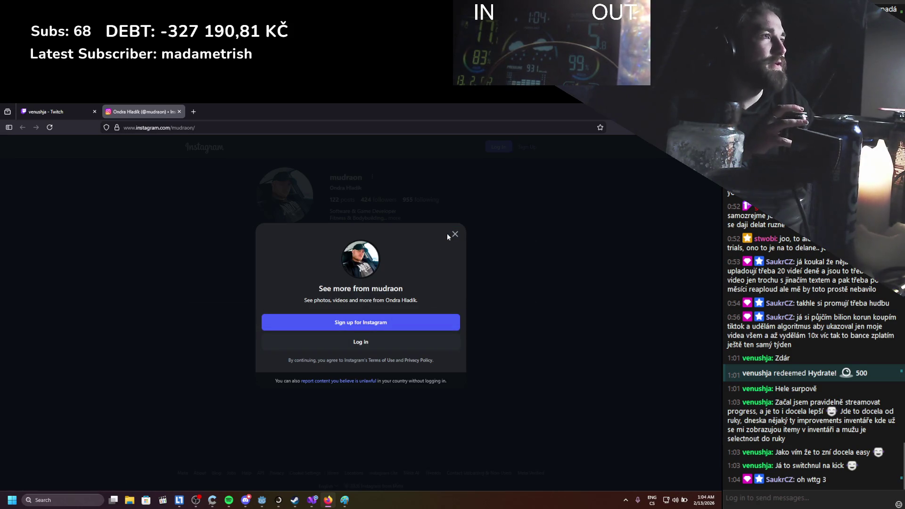
pyautogui.click(179, 111)
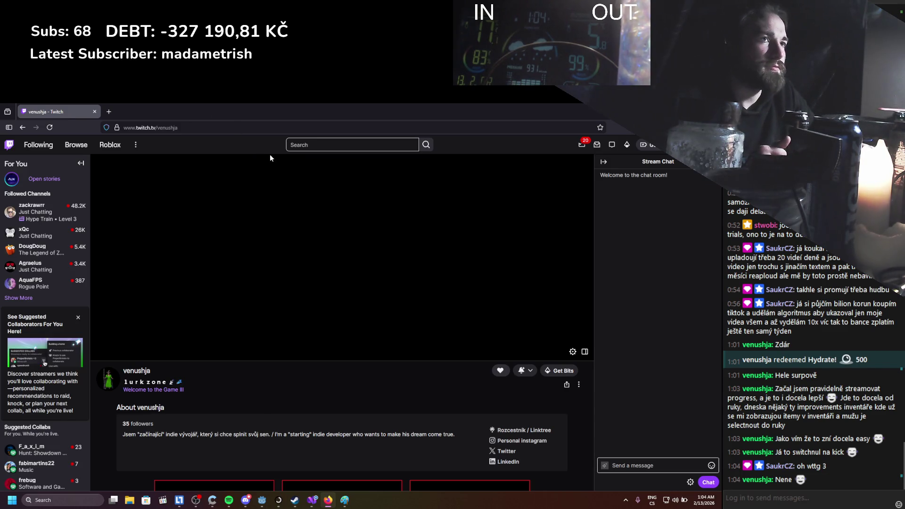
# Close Firefox, clear Godot's Output log, and return to ItemAssembler.cs in Visual Studio.
pyautogui.click(94, 112)
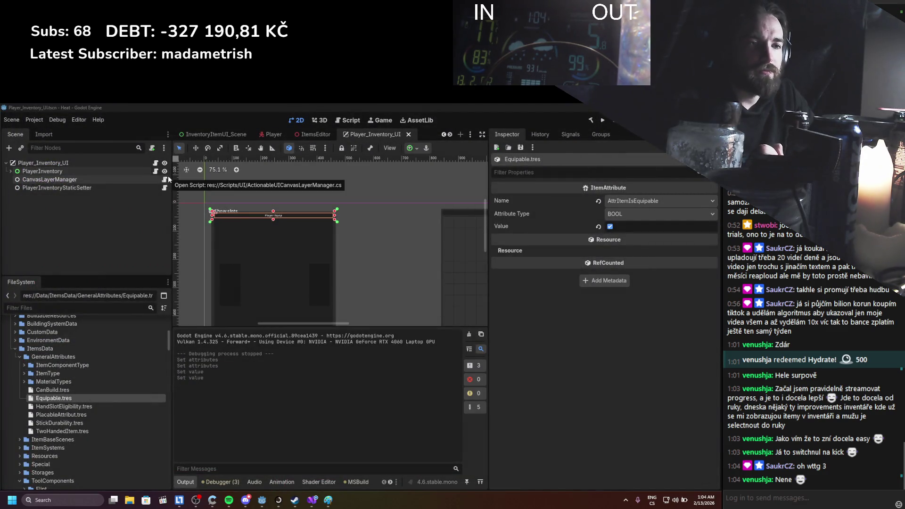
pyautogui.click(469, 334)
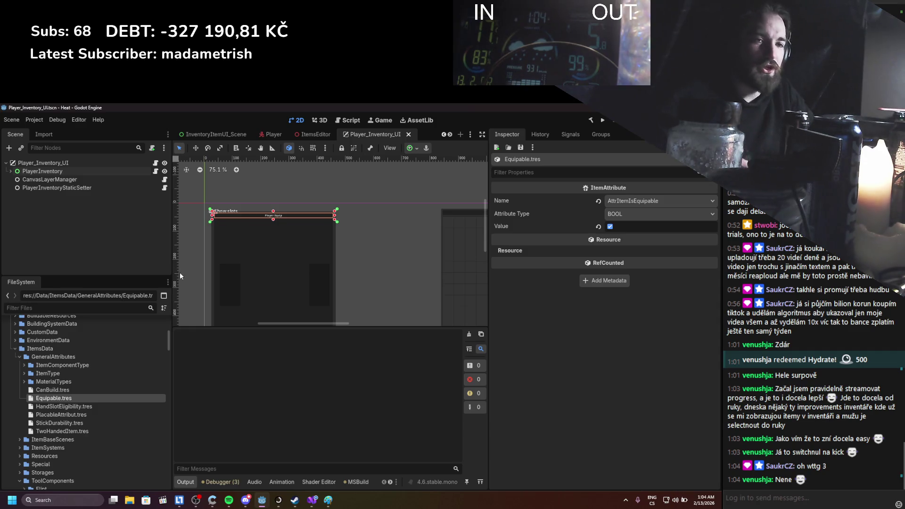
pyautogui.click(310, 502)
pyautogui.scroll(-5, 150, 273)
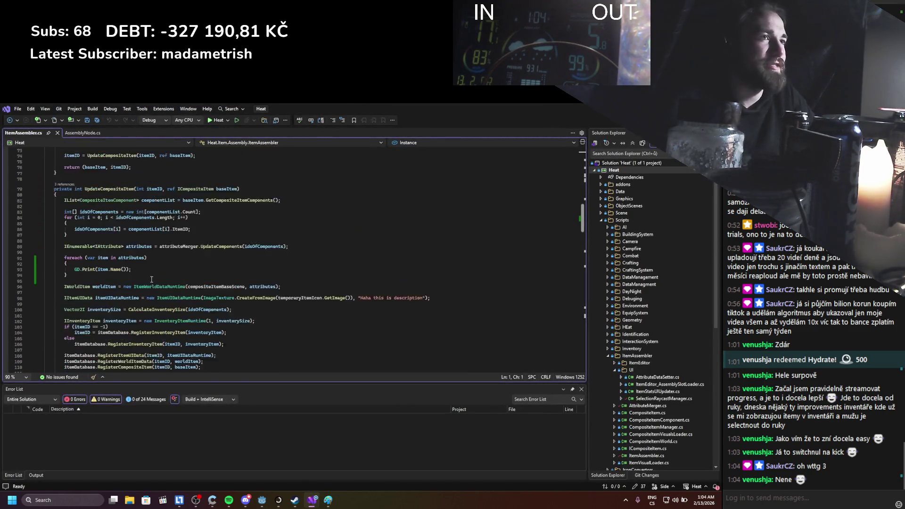
# Save ItemAssembler.cs, collapse the GeneralAttributes folder in Godot, and bring up Discord.
pyautogui.click(150, 271)
pyautogui.scroll(-5, 151, 273)
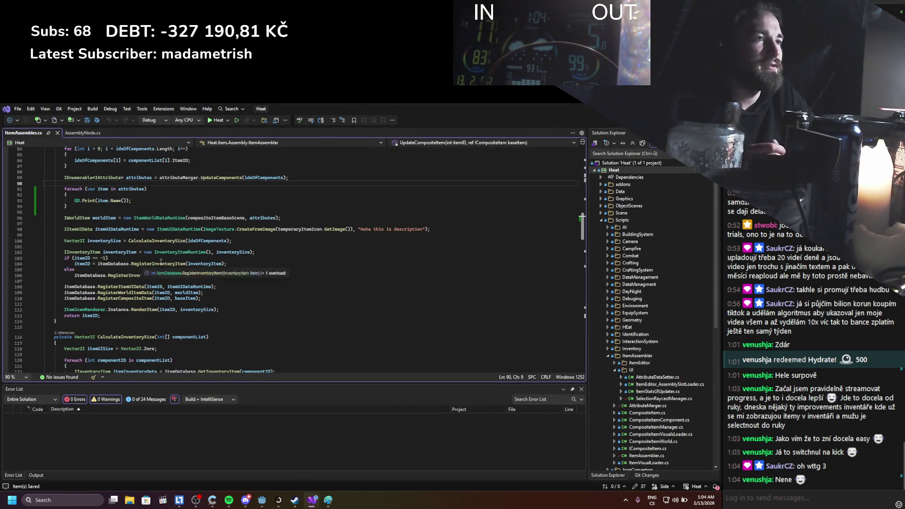
pyautogui.hotkey('ctrl', 's')
pyautogui.hotkey('alt', 'Tab')
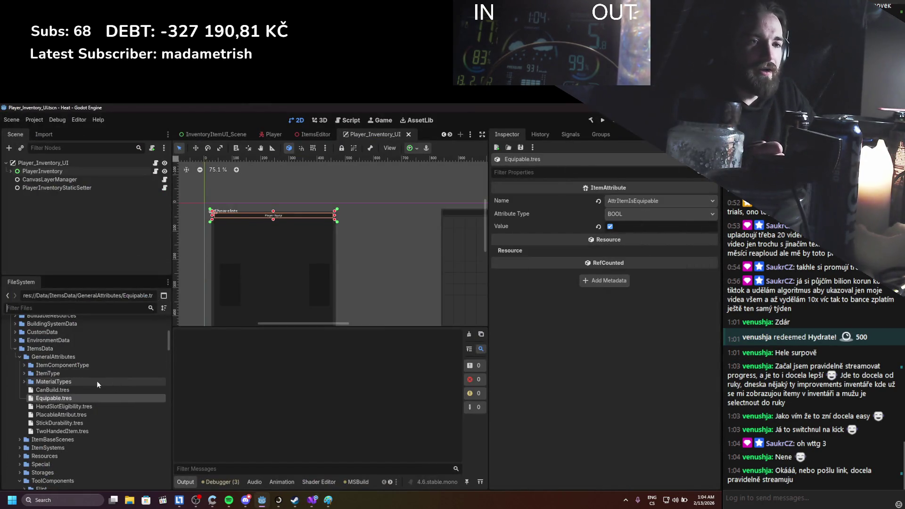
pyautogui.click(19, 358)
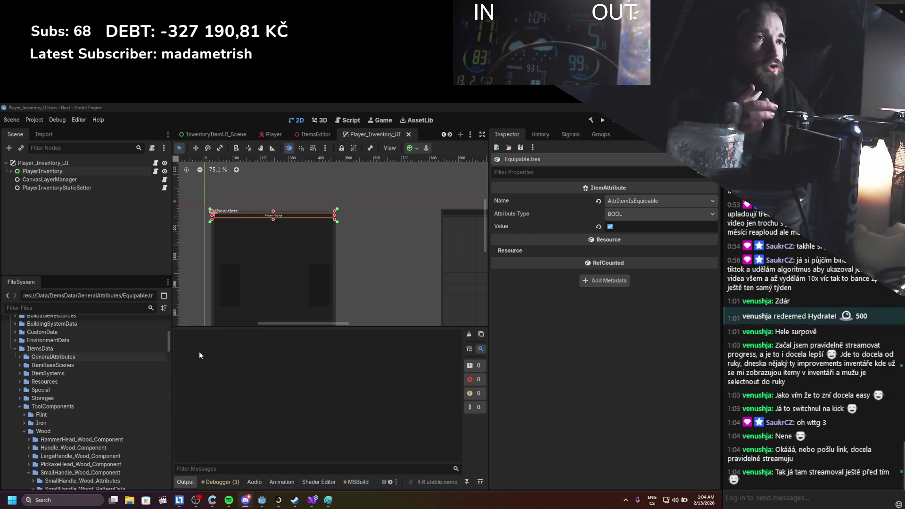
pyautogui.click(246, 500)
# On the Detail Software server, widen the channel list and add a channel under Stream & Content Info.
pyautogui.moveTo(321, 143); pyautogui.dragTo(351, 147)
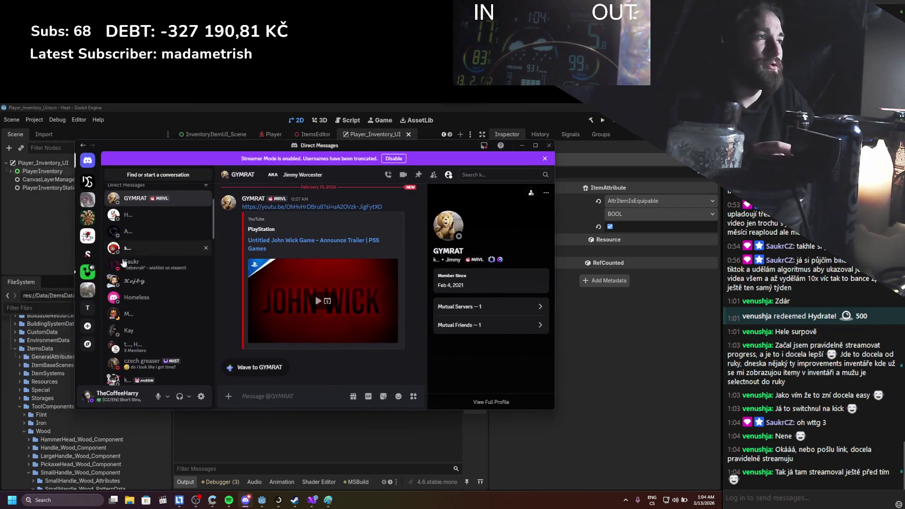
pyautogui.click(88, 182)
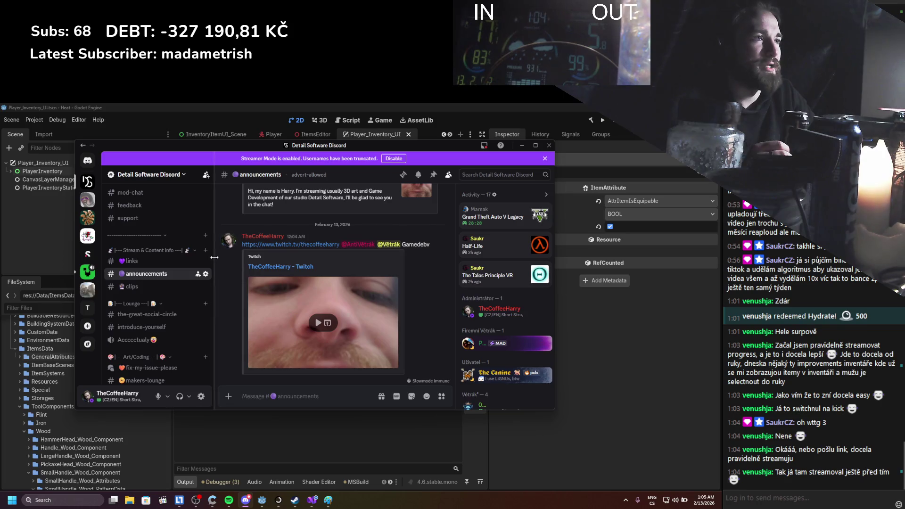
pyautogui.moveTo(215, 258)
pyautogui.mouseDown()
pyautogui.moveTo(248, 254)
pyautogui.moveTo(221, 257)
pyautogui.mouseUp()
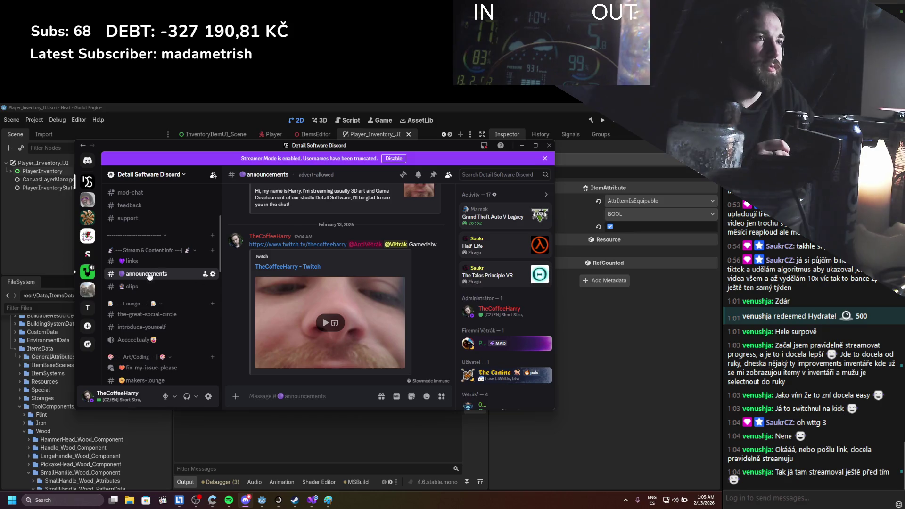
pyautogui.scroll(-3, 208, 332)
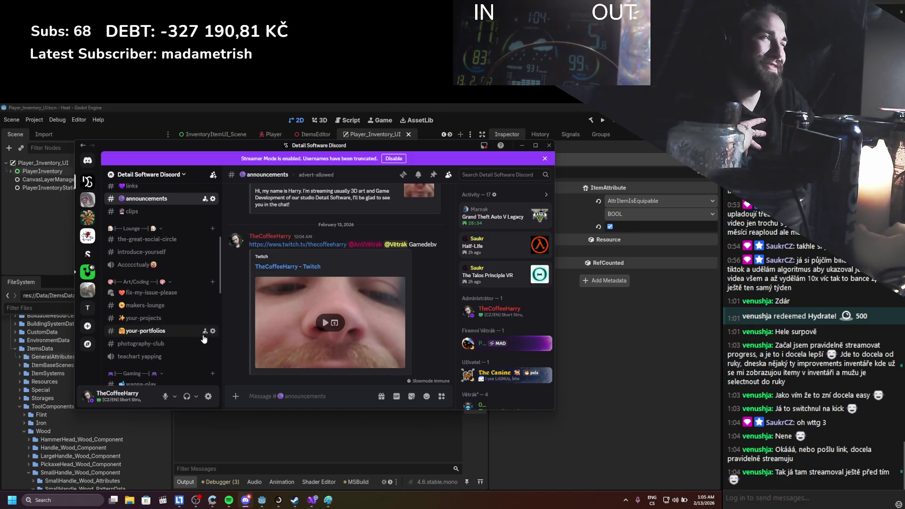
pyautogui.scroll(3, 186, 311)
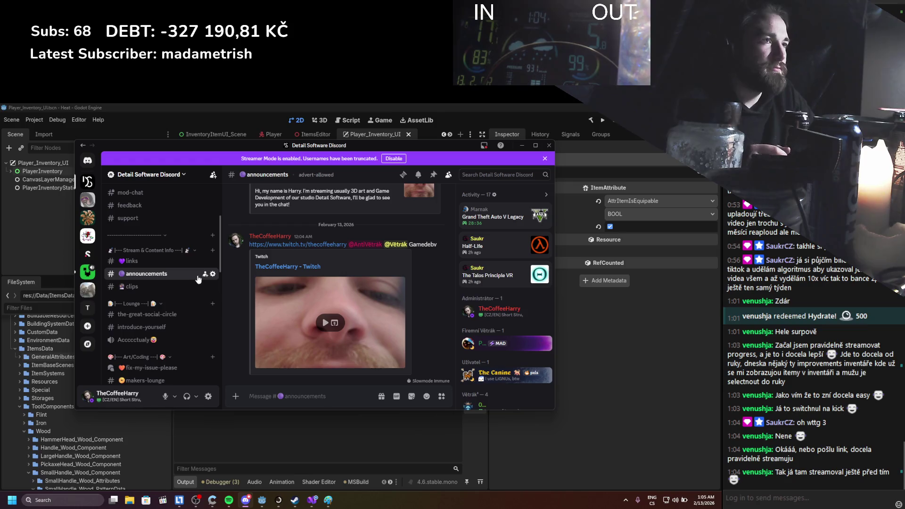
pyautogui.scroll(-12, 186, 290)
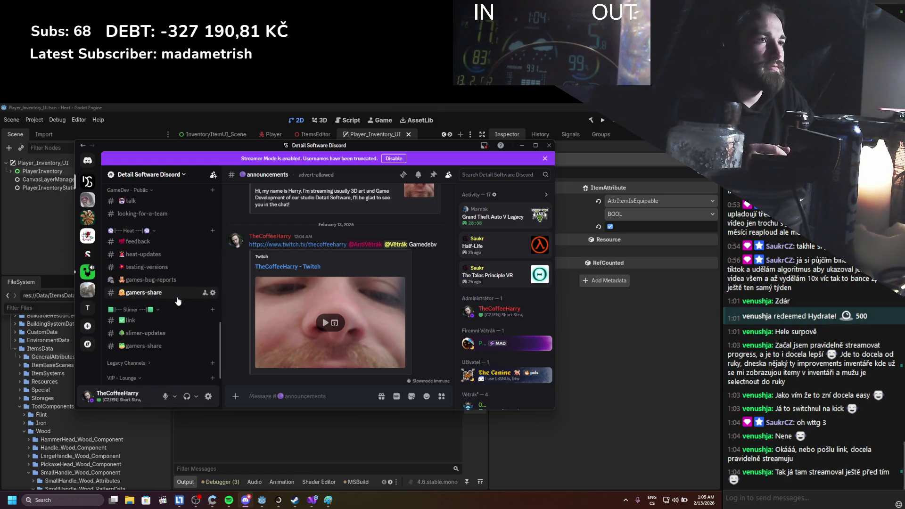
pyautogui.scroll(12, 178, 301)
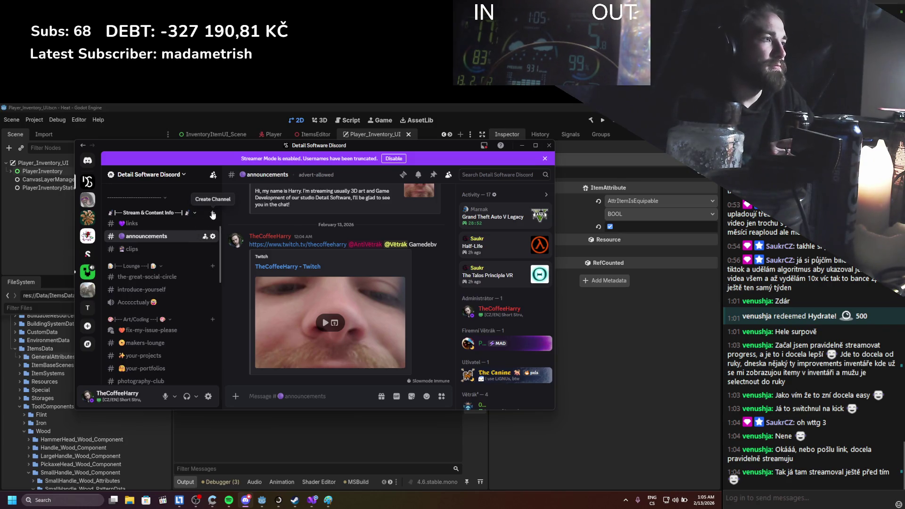
pyautogui.click(213, 215)
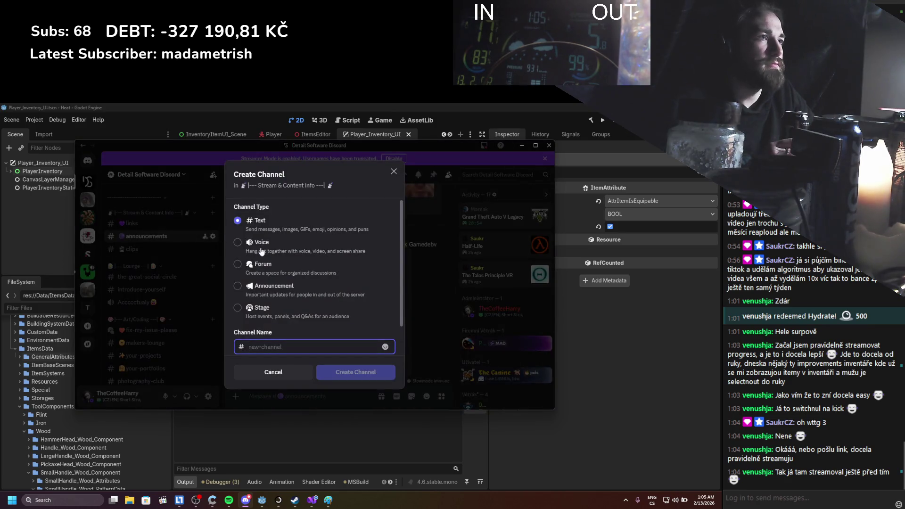
# Create an announcement-type channel named public-announcements under Stream & Content Info.
pyautogui.click(276, 287)
pyautogui.click(277, 351)
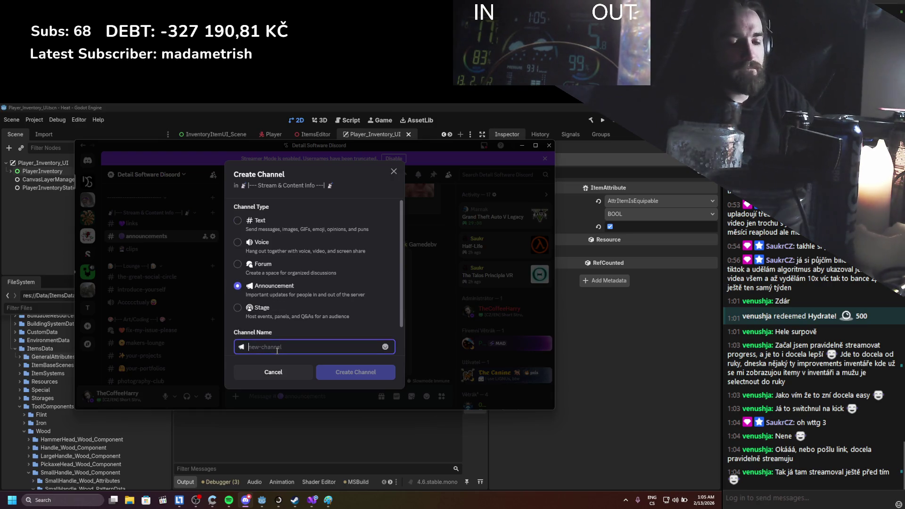
pyautogui.write('public-a')
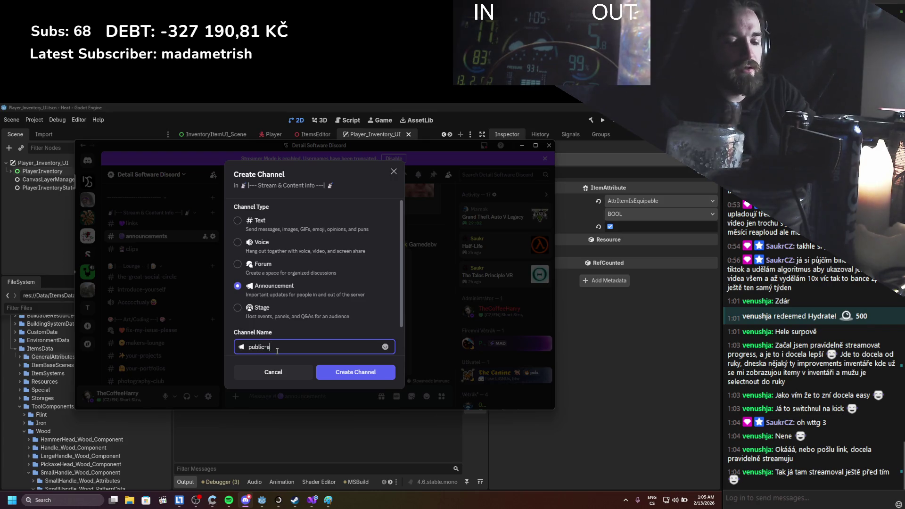
pyautogui.write('nnou')
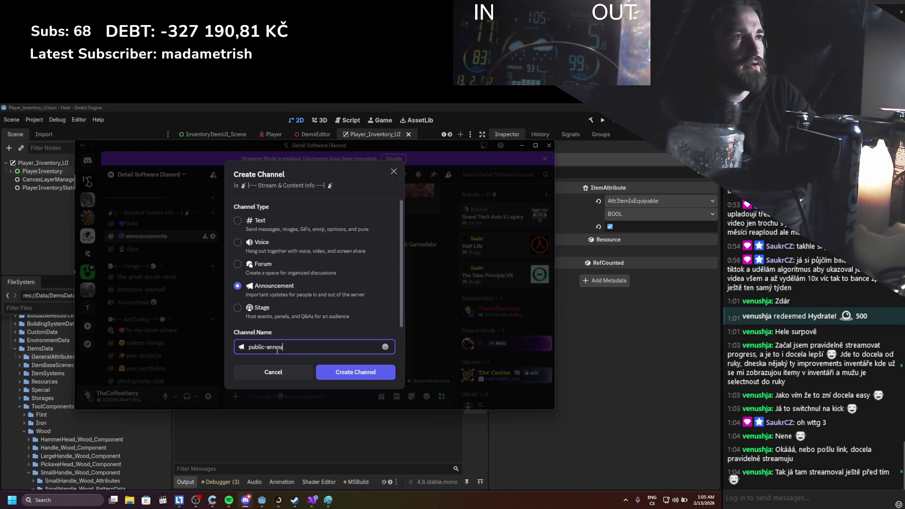
pyautogui.write('ncements')
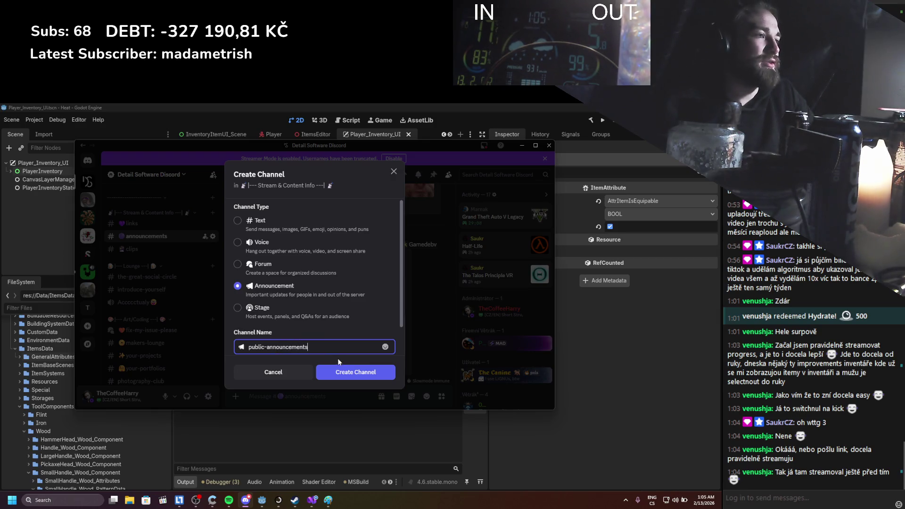
pyautogui.click(339, 373)
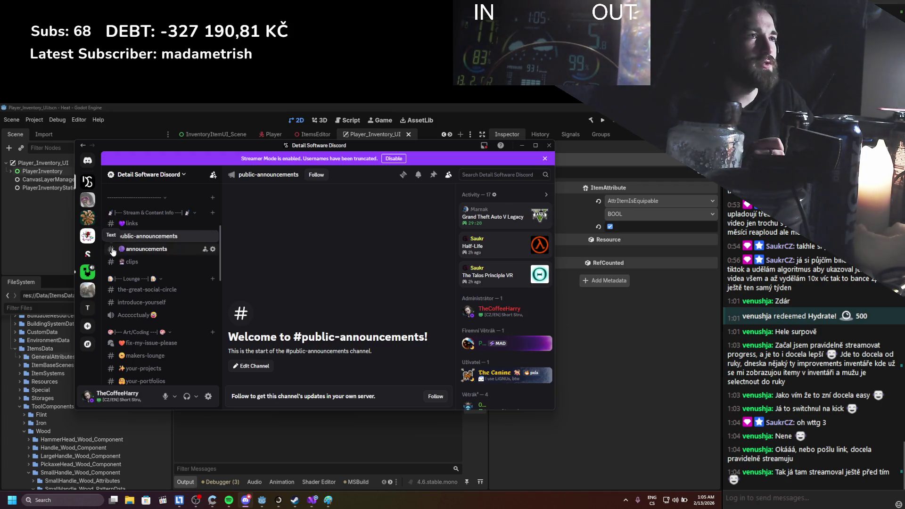
# Open the announcements channel and look through its Edit Channel settings, then close them.
pyautogui.click(112, 251)
pyautogui.rightClick(113, 251)
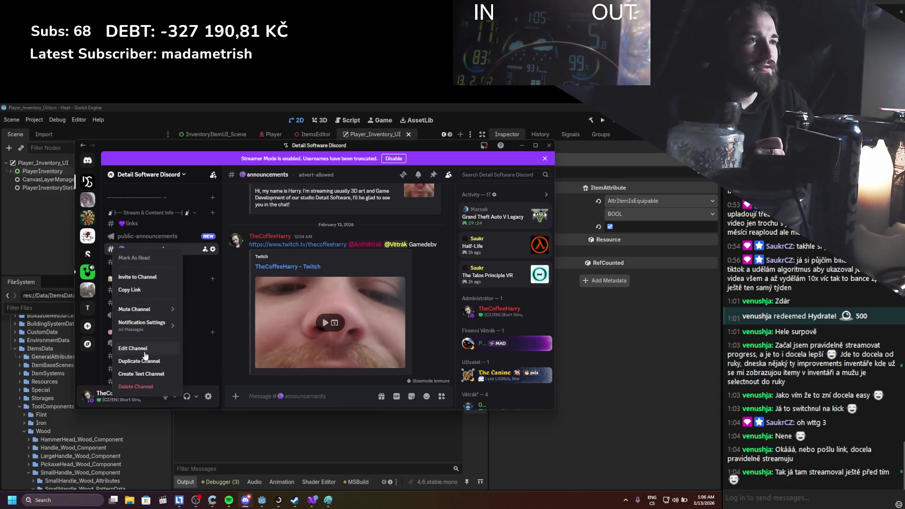
pyautogui.click(133, 348)
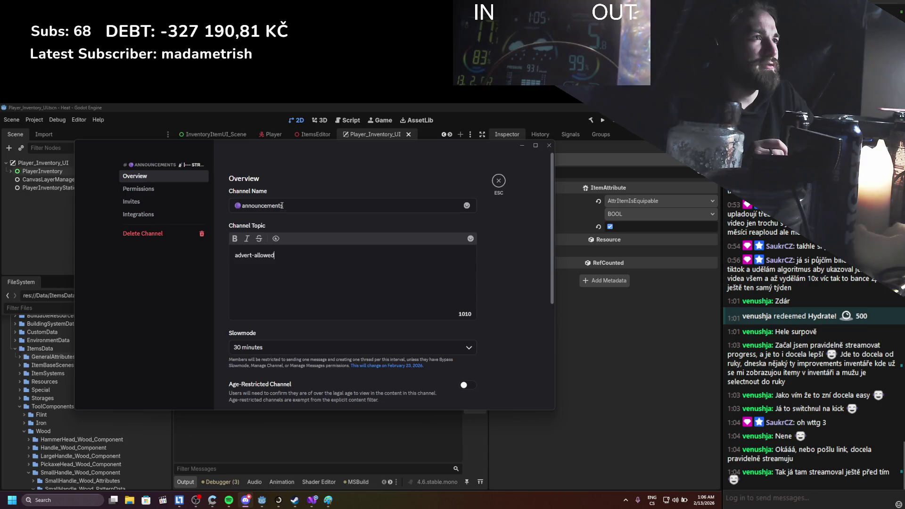
pyautogui.scroll(-3, 286, 272)
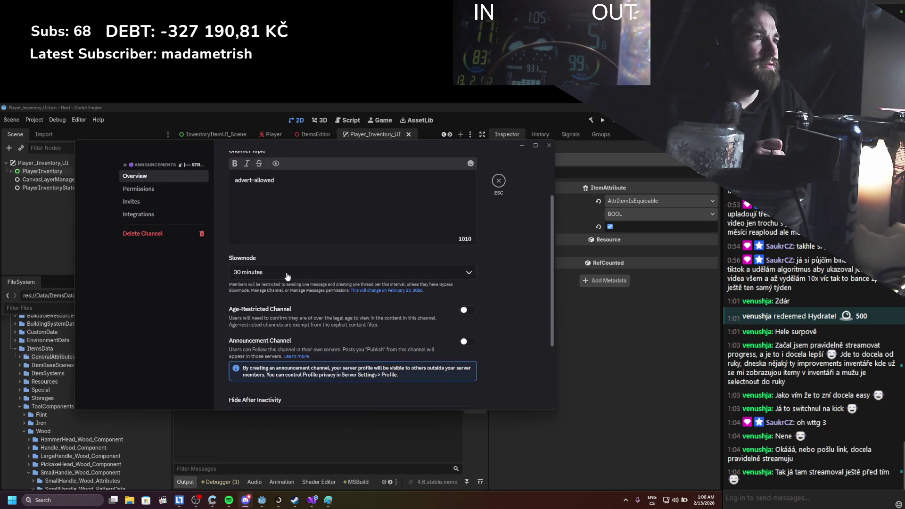
pyautogui.scroll(-3, 287, 272)
pyautogui.scroll(5, 286, 272)
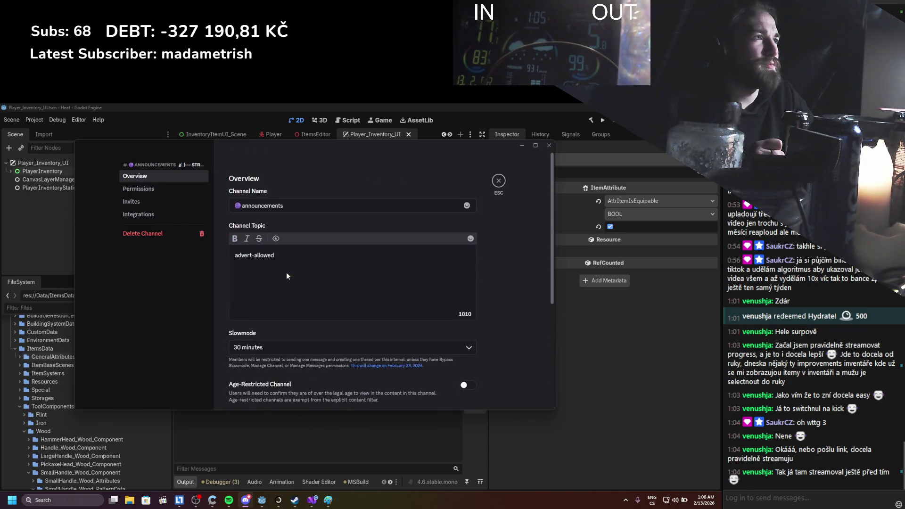
pyautogui.click(496, 182)
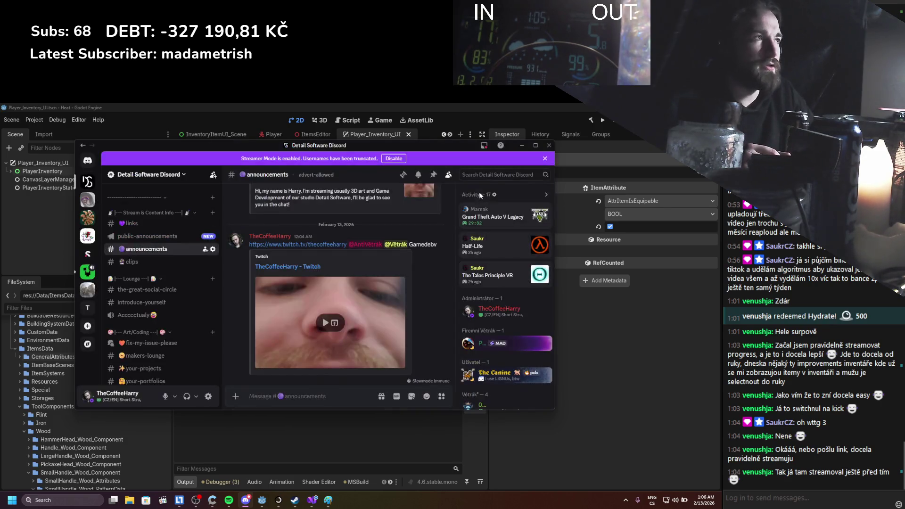
# Delete the public-announcements channel and confirm the deletion.
pyautogui.rightClick(143, 240)
pyautogui.press('Escape')
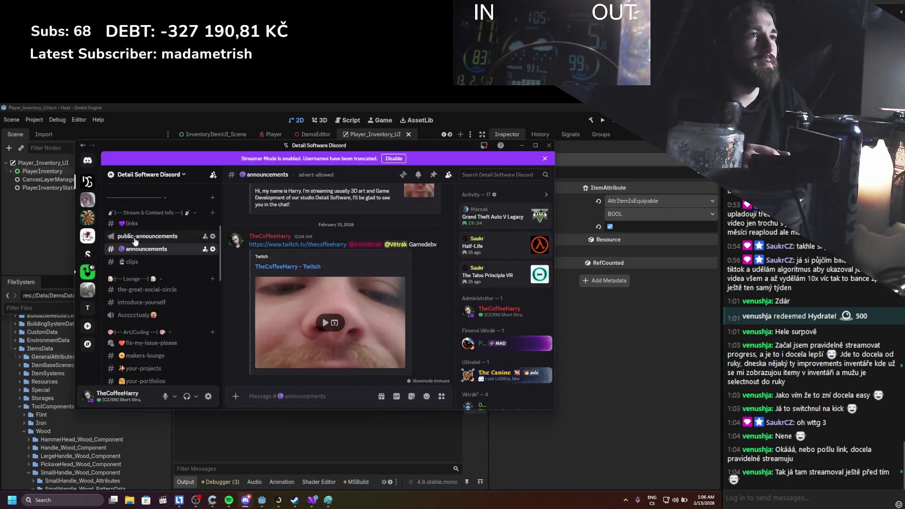
pyautogui.rightClick(137, 241)
pyautogui.click(179, 364)
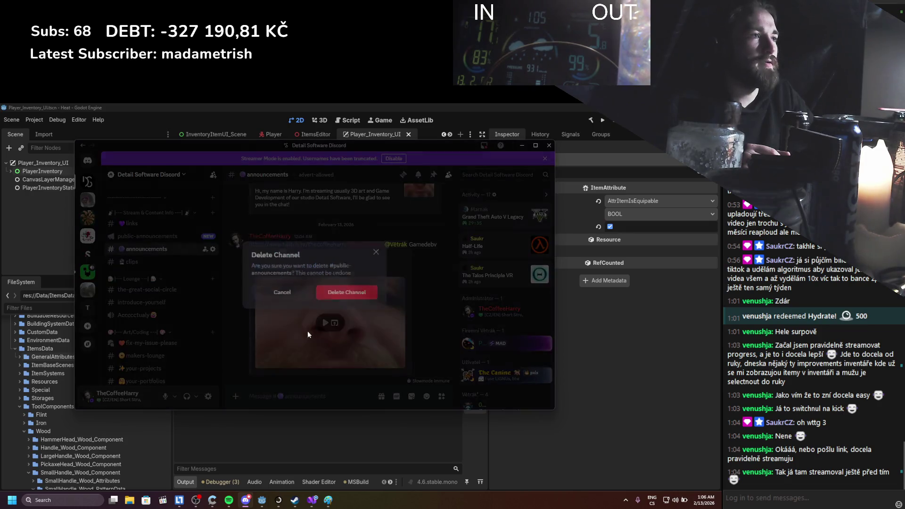
pyautogui.click(348, 304)
pyautogui.hotkey('ctrl', 's')
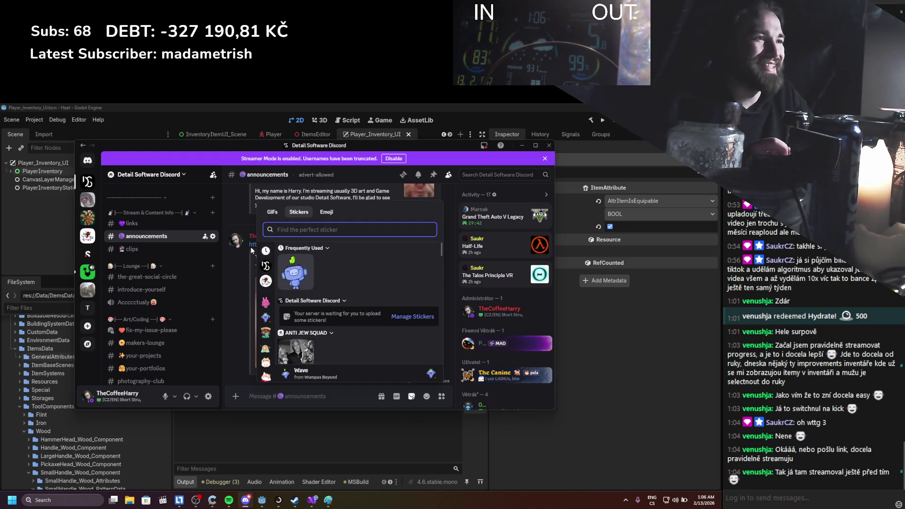
# Dismiss the sticker picker, scroll through the announcements, and minimize Discord.
pyautogui.press('Escape')
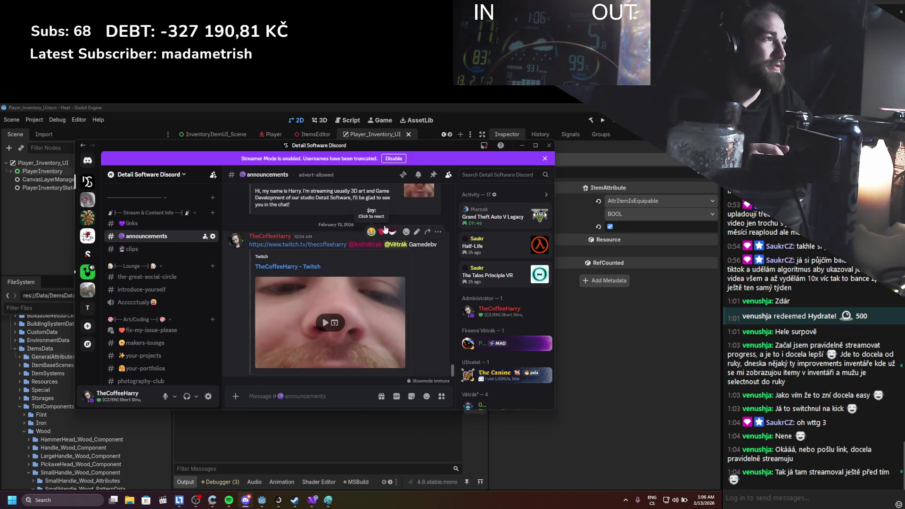
pyautogui.scroll(-5, 519, 283)
pyautogui.scroll(5, 519, 283)
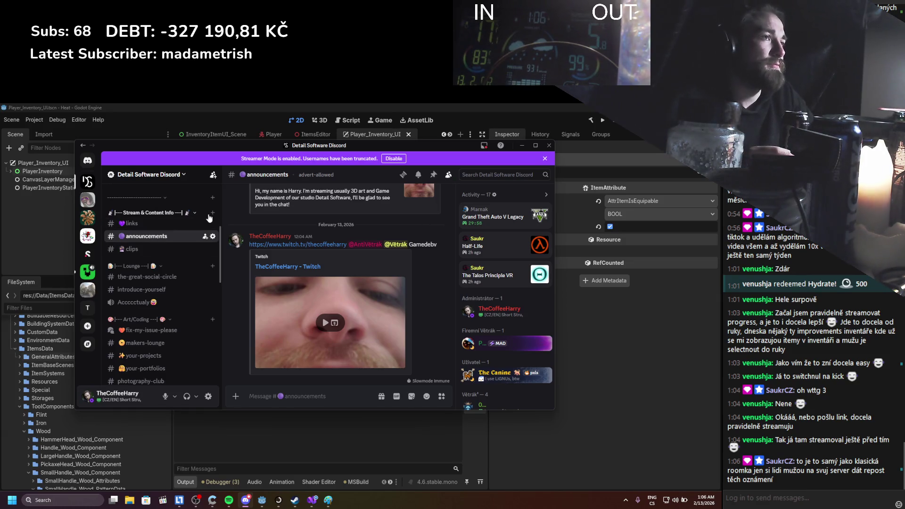
pyautogui.scroll(10, 256, 333)
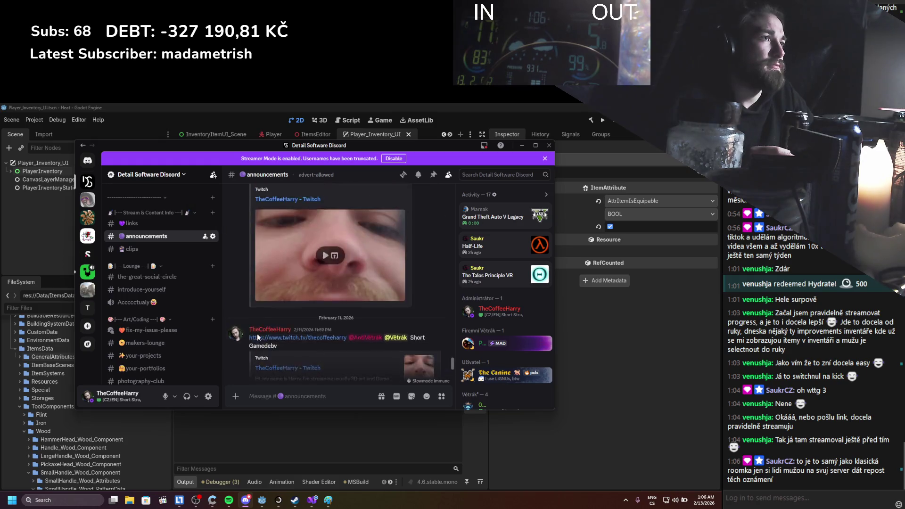
pyautogui.scroll(-10, 450, 282)
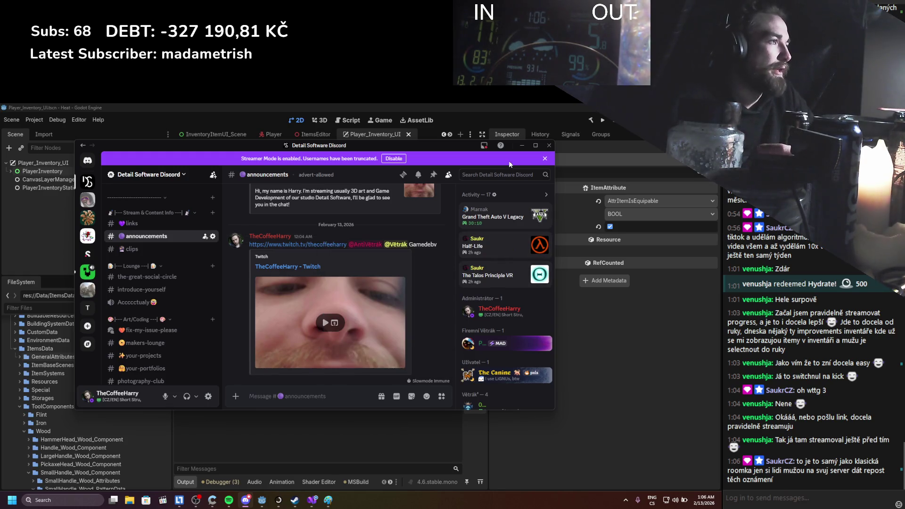
pyautogui.click(523, 146)
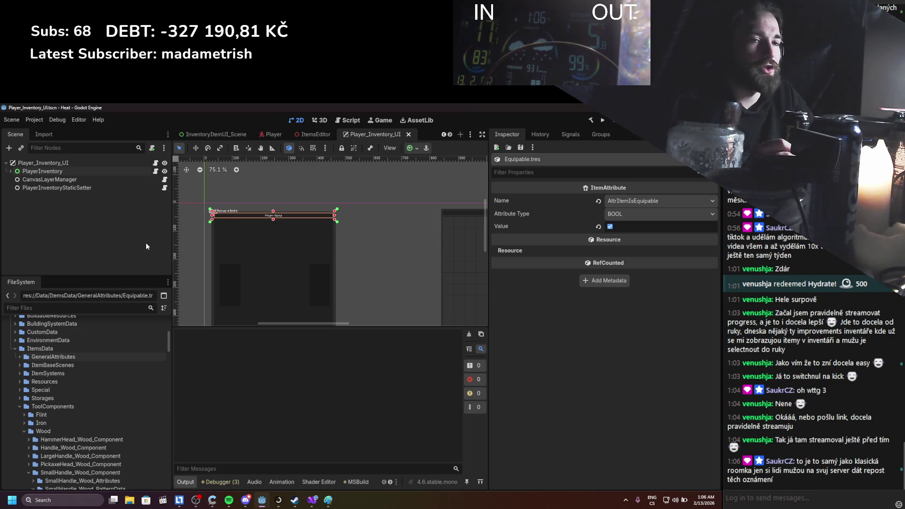
# Open SmallHandle_Wood_Assembly.tscn from the SmallHandle_Wood_Scenes folder, then bring Discord forward.
pyautogui.click(67, 196)
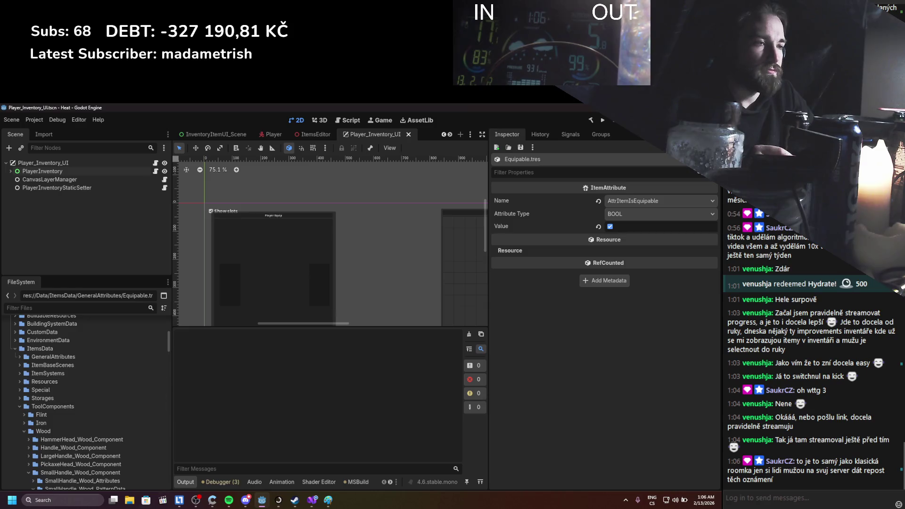
pyautogui.moveTo(328, 500)
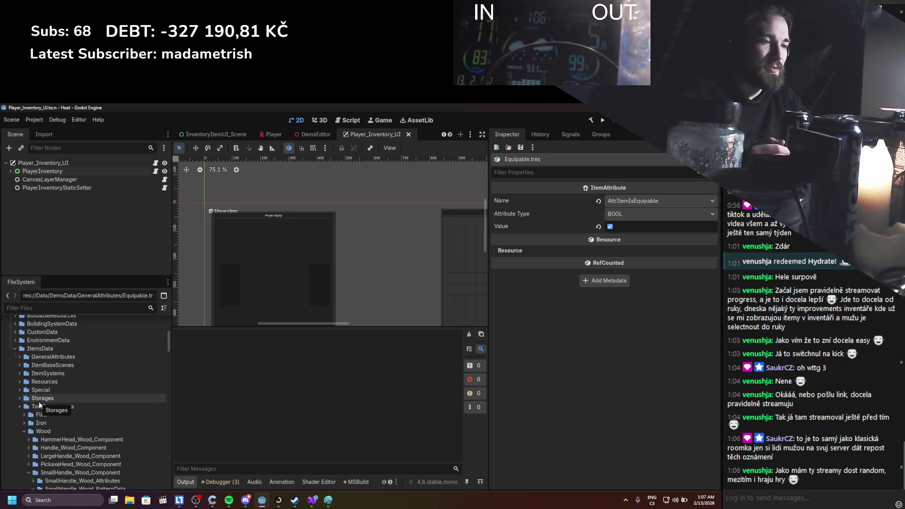
pyautogui.click(48, 307)
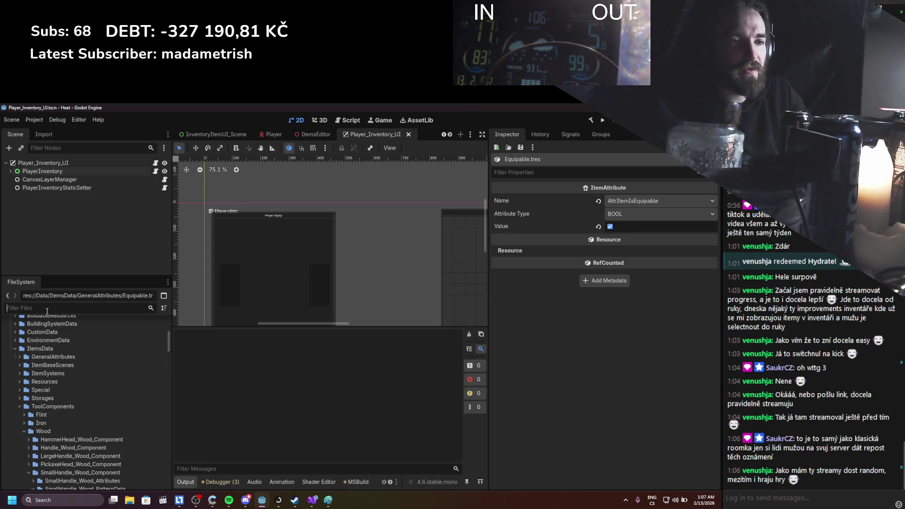
pyautogui.scroll(-5, 46, 371)
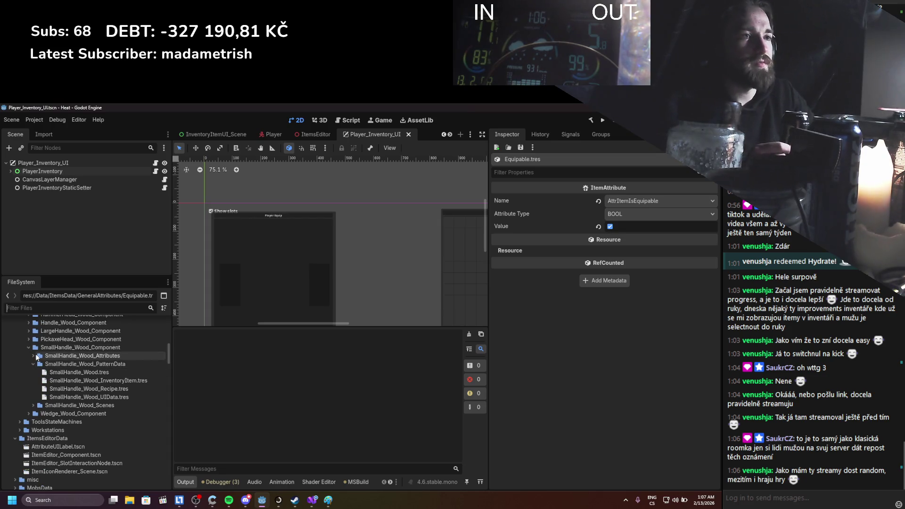
pyautogui.click(33, 405)
pyautogui.scroll(-1, 50, 410)
pyautogui.doubleClick(81, 401)
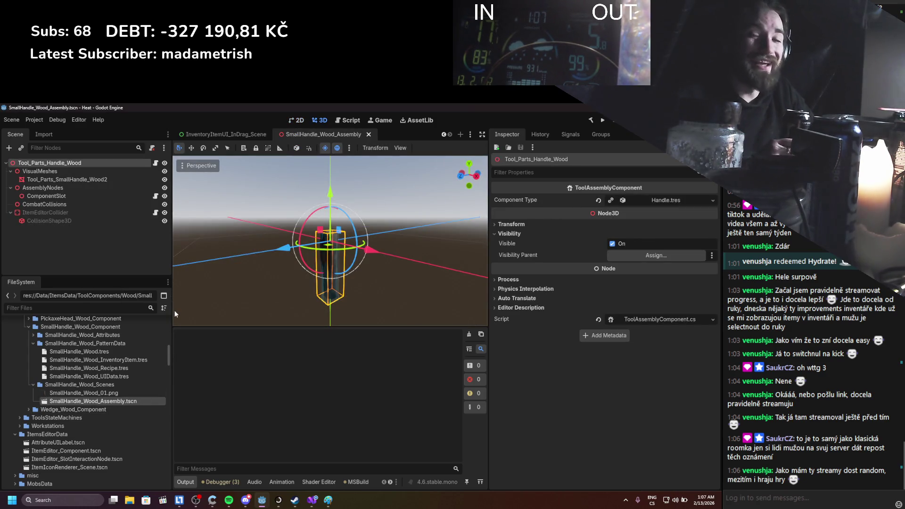
pyautogui.click(245, 500)
pyautogui.scroll(-5, 142, 285)
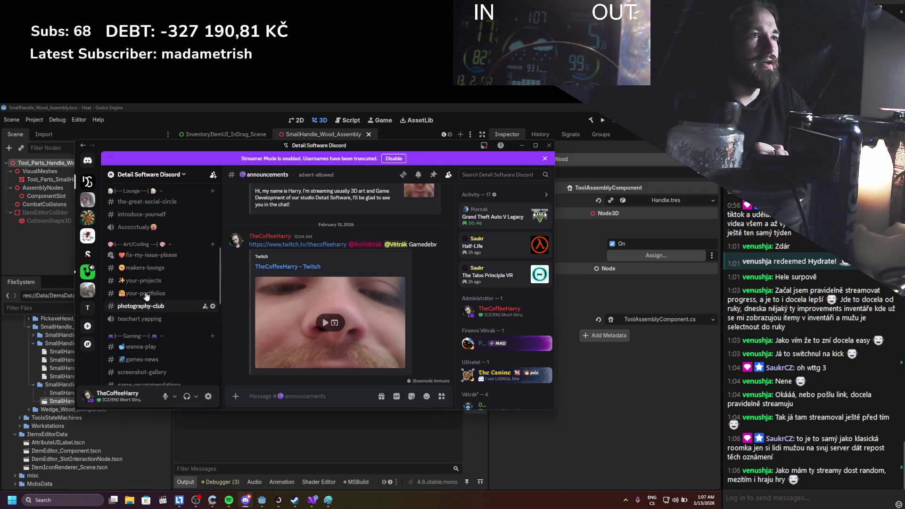
# Browse the makers-lounge, fix-my-issue-please and your-projects channels, then minimize Discord.
pyautogui.click(149, 267)
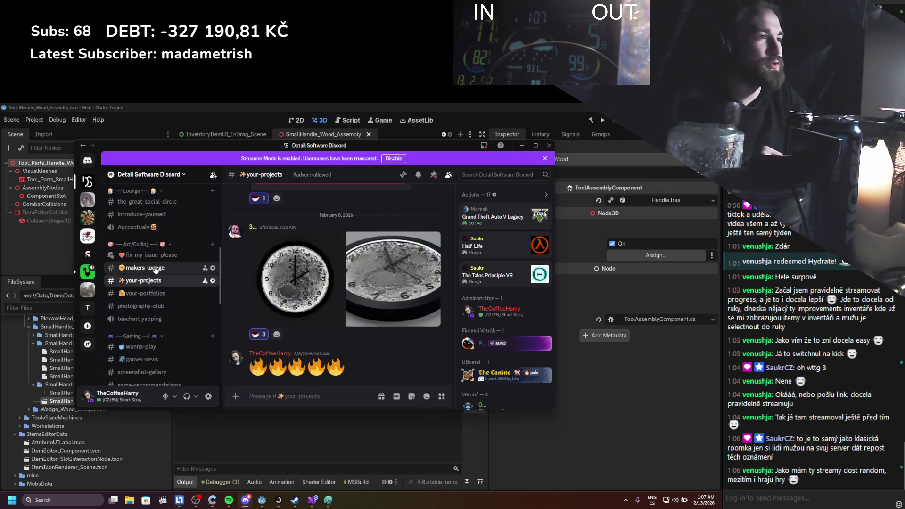
pyautogui.click(160, 254)
pyautogui.click(150, 267)
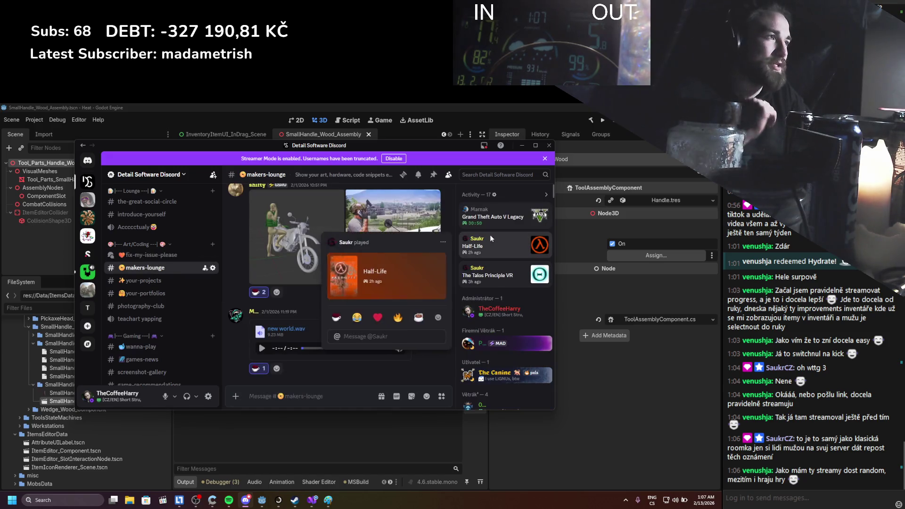
pyautogui.click(188, 280)
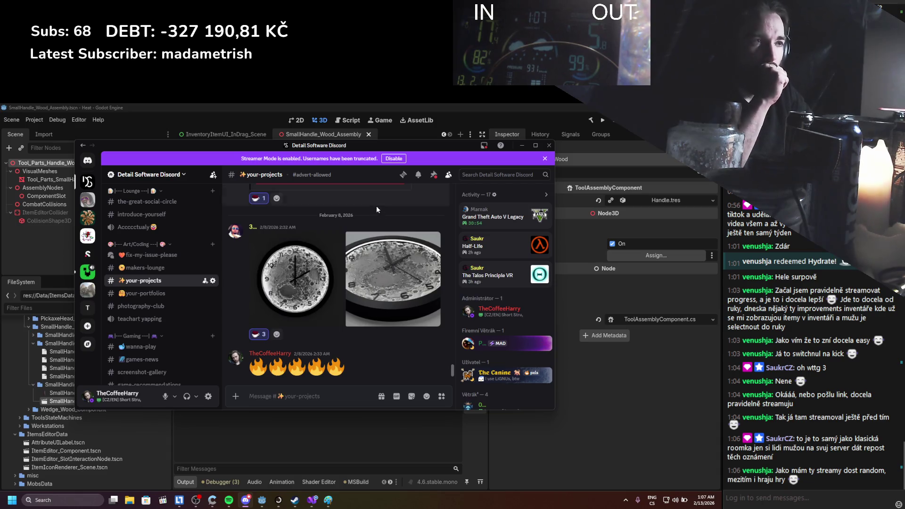
pyautogui.click(152, 268)
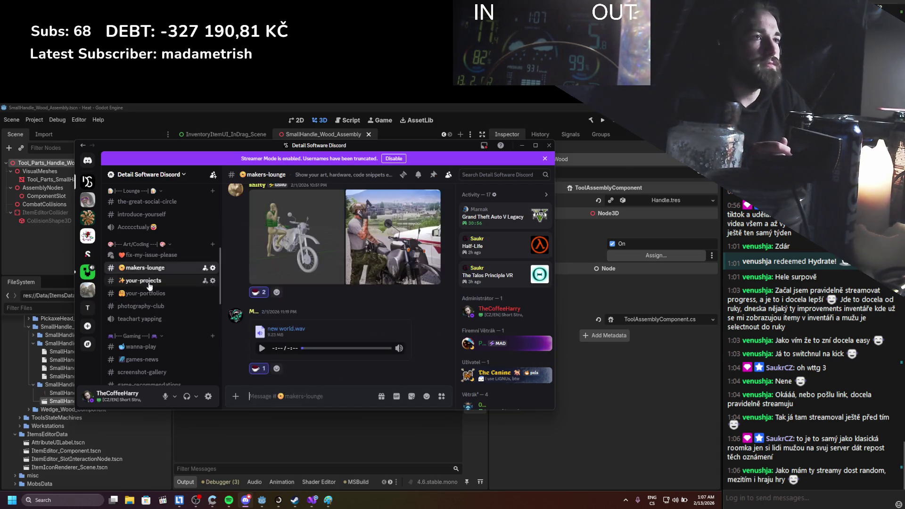
pyautogui.click(146, 281)
pyautogui.click(146, 268)
pyautogui.click(144, 283)
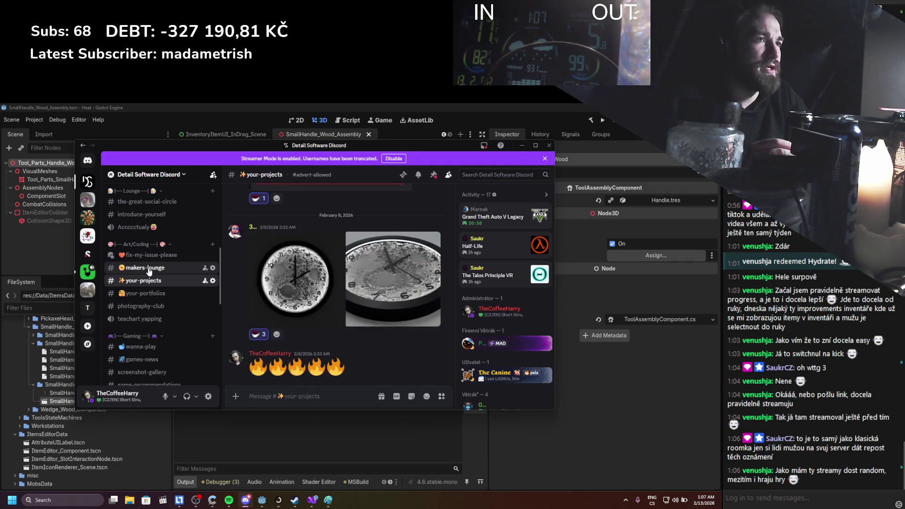
pyautogui.click(147, 269)
pyautogui.click(146, 281)
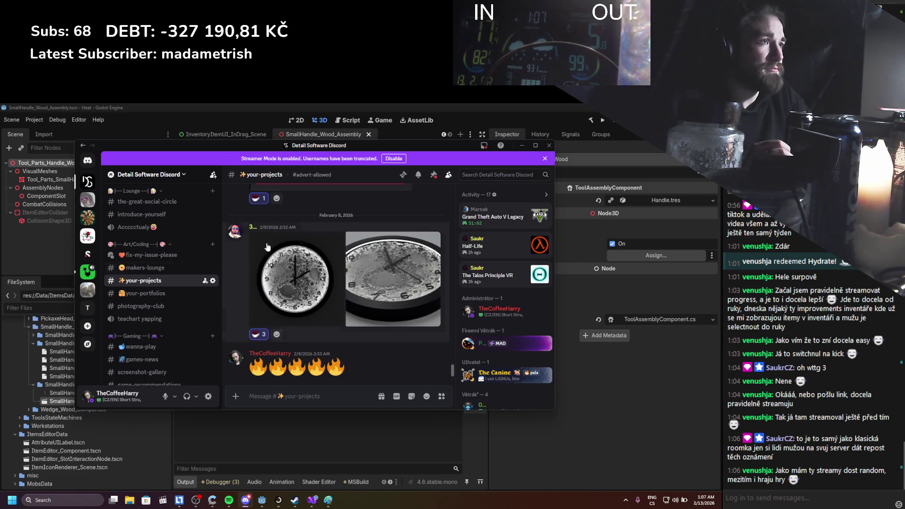
pyautogui.click(521, 146)
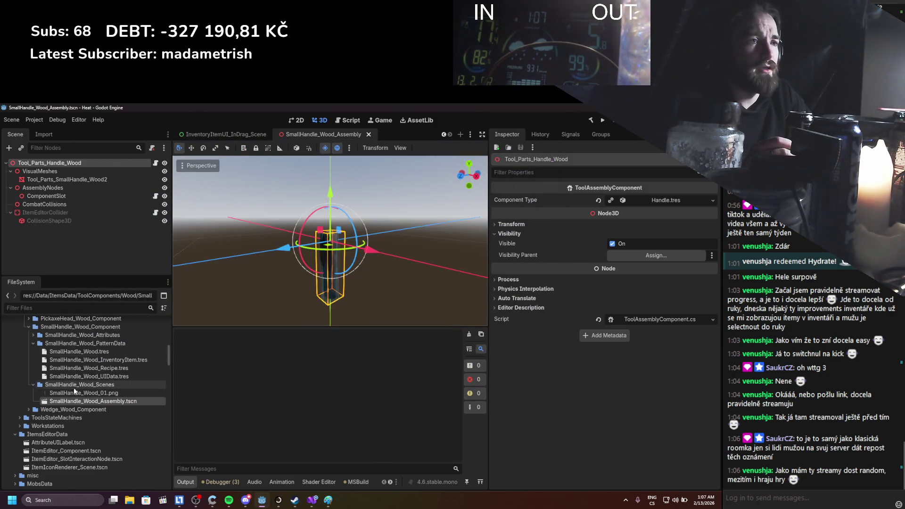
# Inspect the ComponentSlot and root Tool_Parts_Handle_Wood nodes in the Scene tree.
pyautogui.moveTo(102, 395)
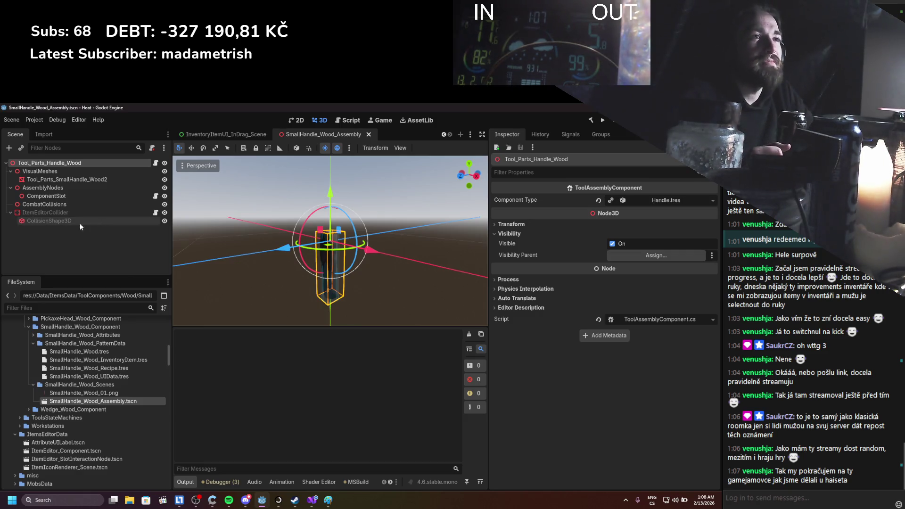
pyautogui.click(43, 195)
pyautogui.click(64, 163)
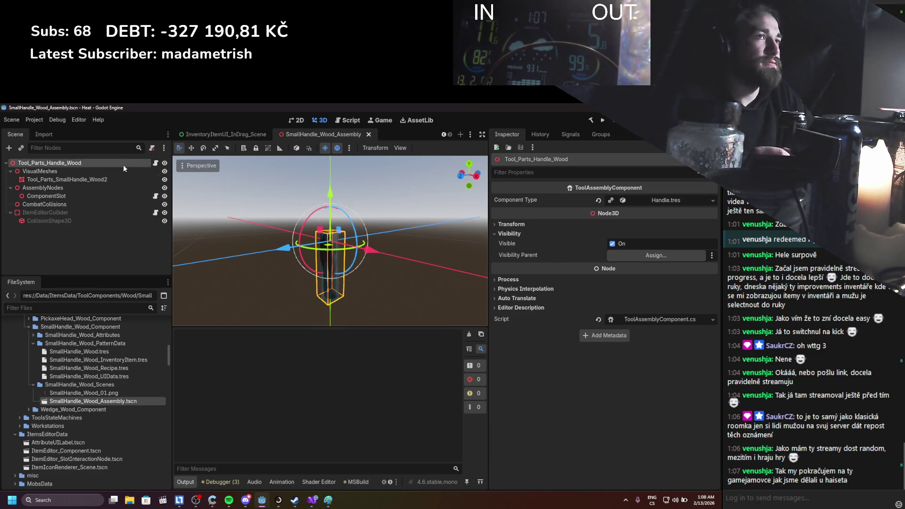
pyautogui.click(88, 171)
pyautogui.click(90, 163)
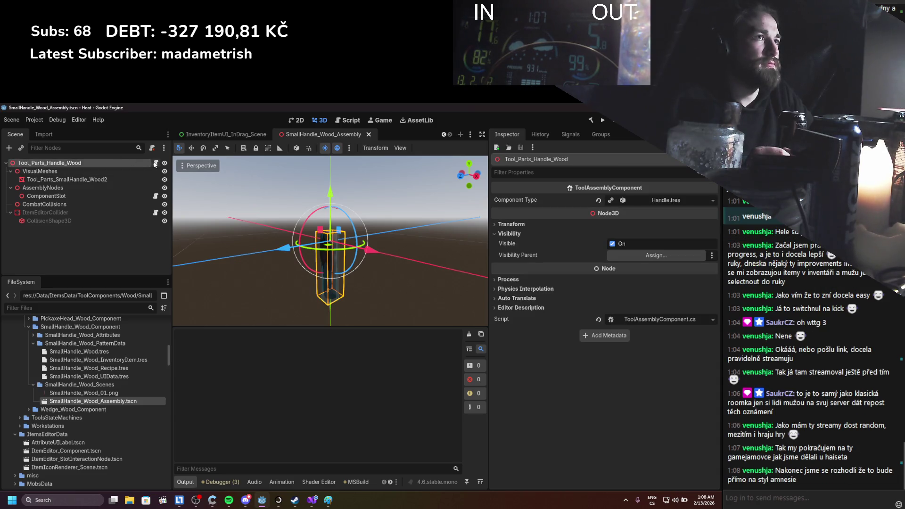
pyautogui.click(101, 195)
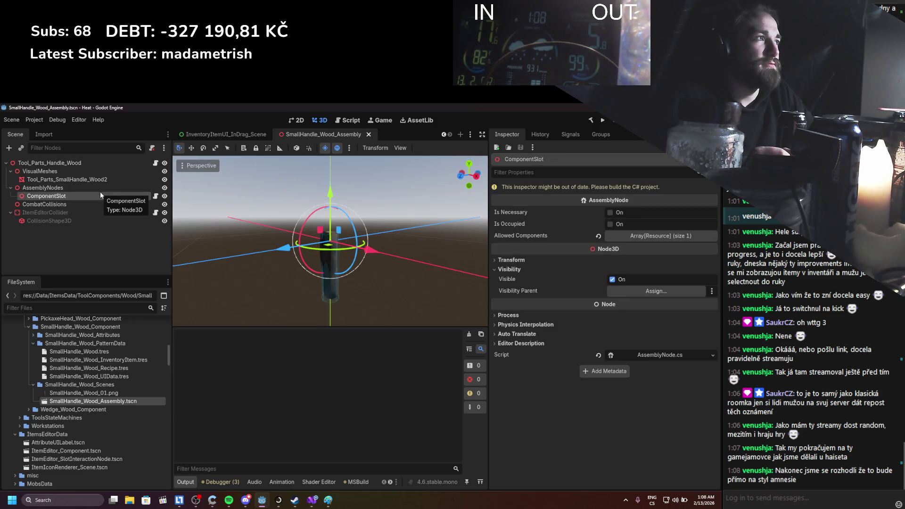
# Rebuild the C# project, clear the Output errors, and open the root node's script.
pyautogui.click(589, 121)
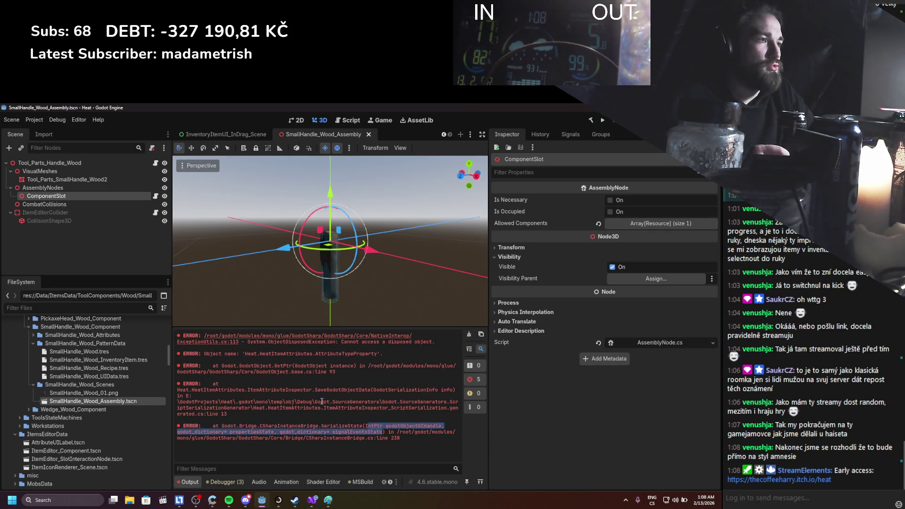
pyautogui.moveTo(357, 388); pyautogui.dragTo(371, 407)
pyautogui.click(372, 407)
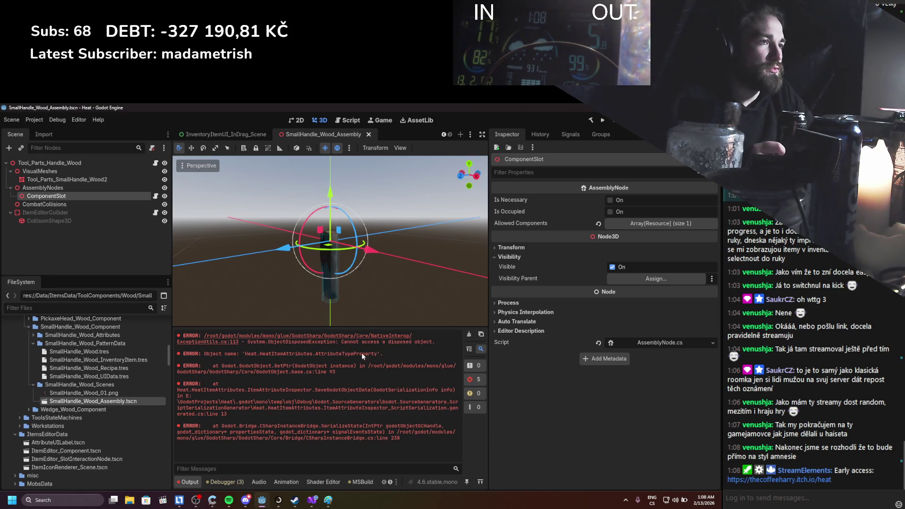
pyautogui.click(469, 334)
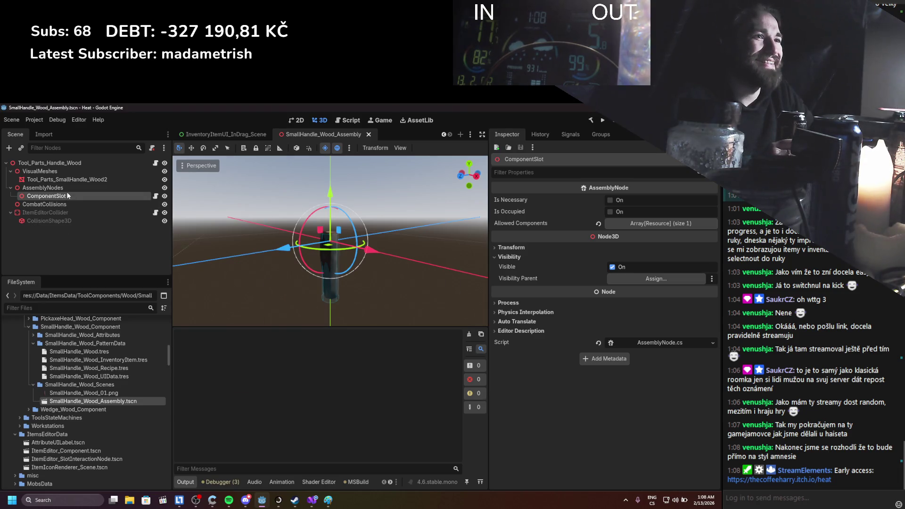
pyautogui.click(69, 163)
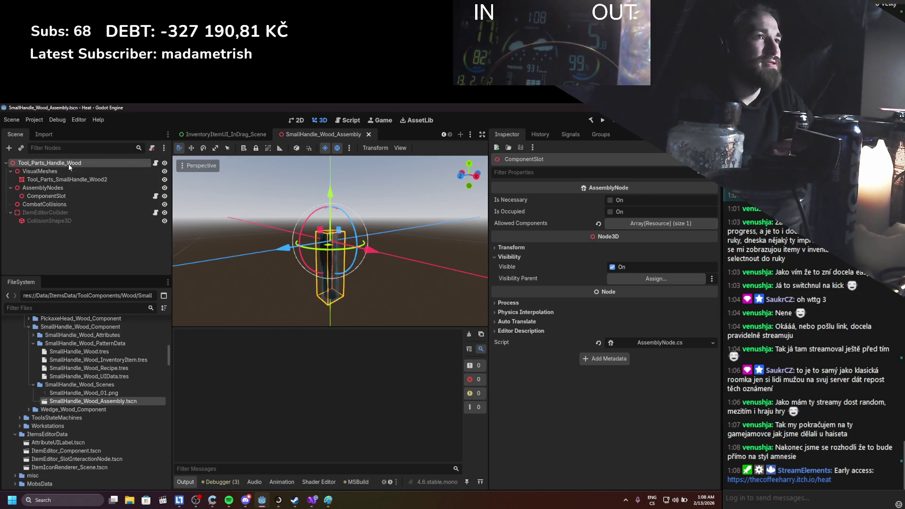
pyautogui.click(155, 164)
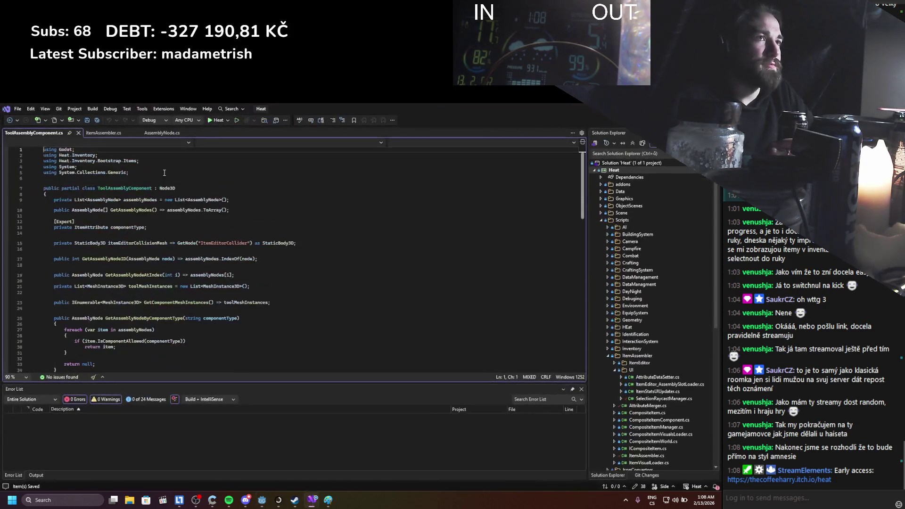
# Look through ToolAssemblyComponent.cs, then return to Godot and open Windows search.
pyautogui.scroll(-5, 194, 210)
pyautogui.scroll(5, 194, 211)
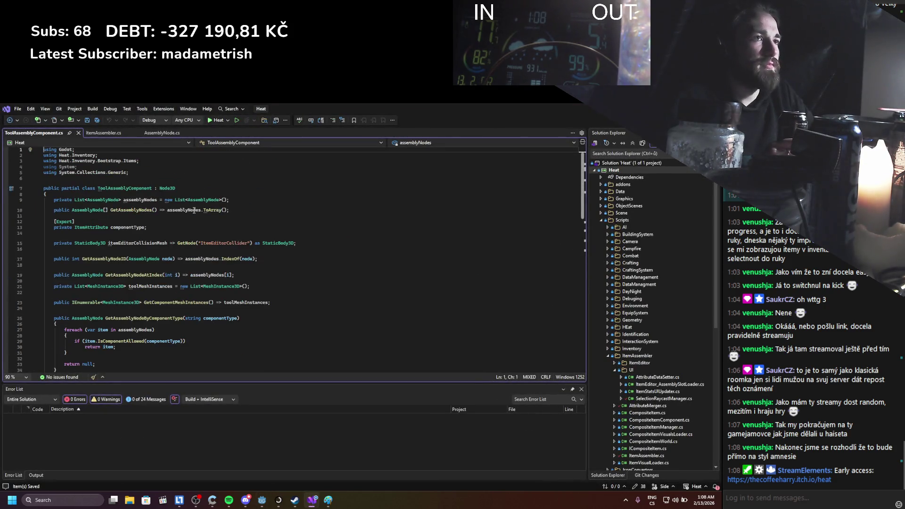
pyautogui.moveTo(152, 188)
pyautogui.mouseDown()
pyautogui.moveTo(153, 210)
pyautogui.moveTo(188, 243)
pyautogui.moveTo(156, 189)
pyautogui.moveTo(109, 186)
pyautogui.mouseUp()
pyautogui.click(235, 233)
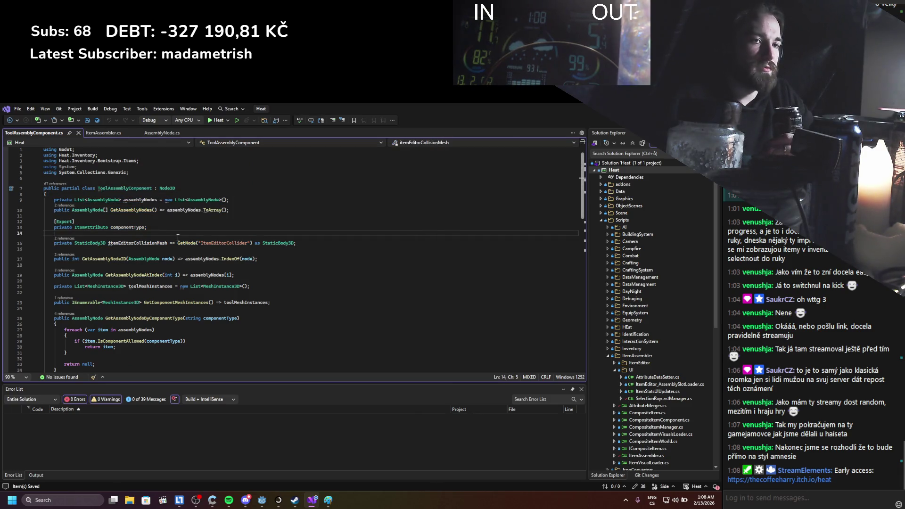
pyautogui.hotkey('alt', 'Tab')
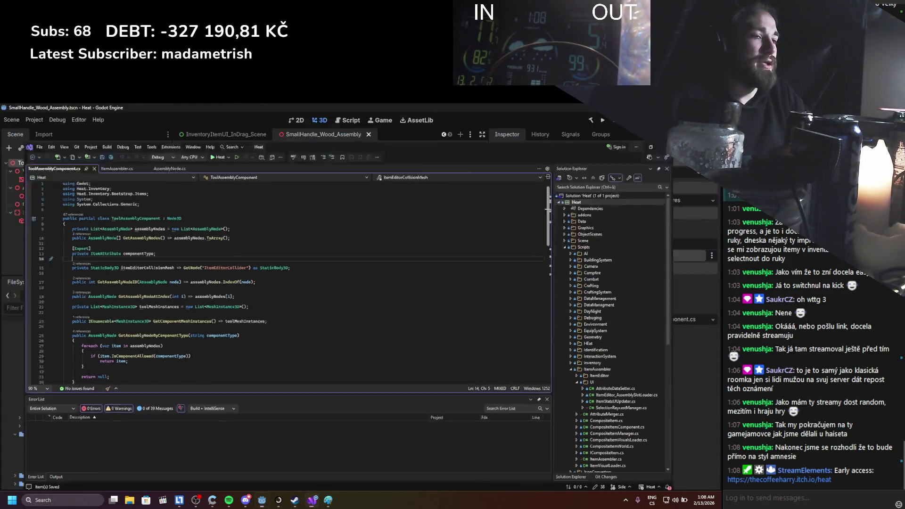
pyautogui.click(63, 501)
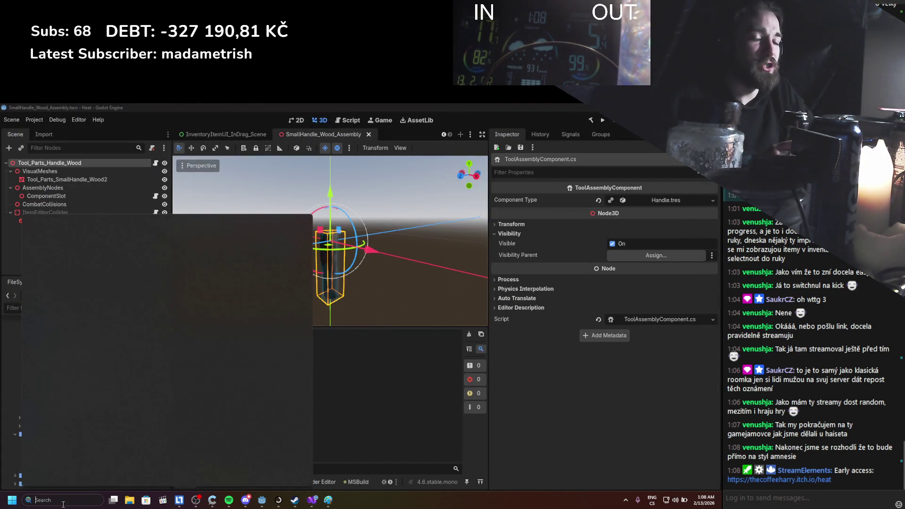
# On a blank Paint canvas, draw an ID box with a line down and a handle stem.
pyautogui.click(53, 244)
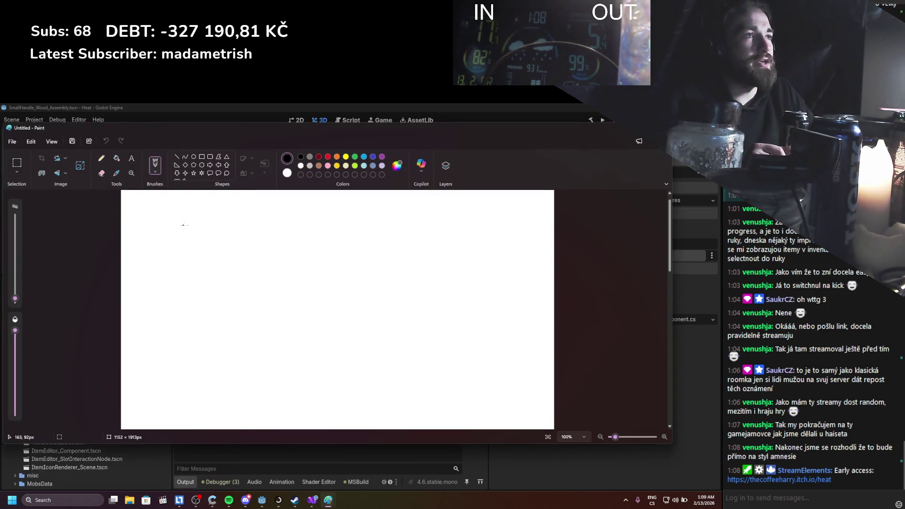
pyautogui.moveTo(184, 251)
pyautogui.mouseDown()
pyautogui.moveTo(243, 252)
pyautogui.moveTo(211, 226)
pyautogui.mouseUp()
pyautogui.moveTo(215, 229); pyautogui.dragTo(216, 249)
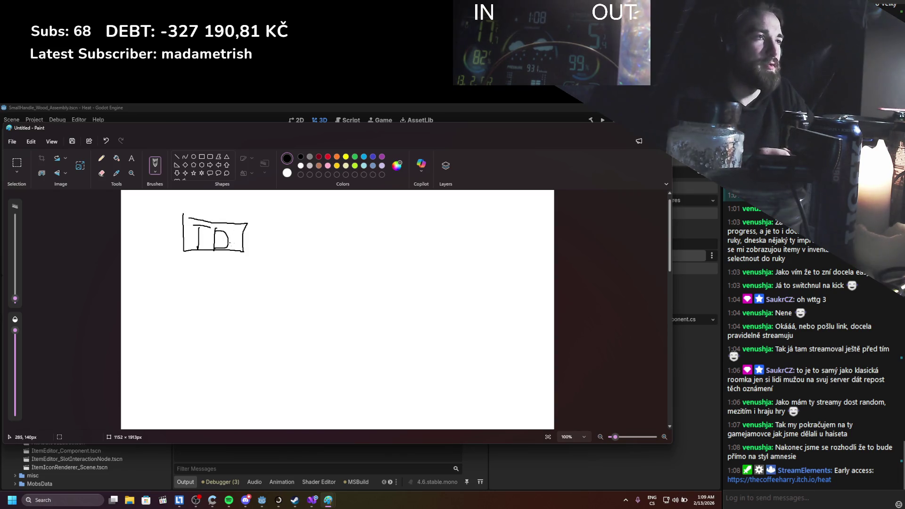
pyautogui.moveTo(217, 253); pyautogui.dragTo(219, 267)
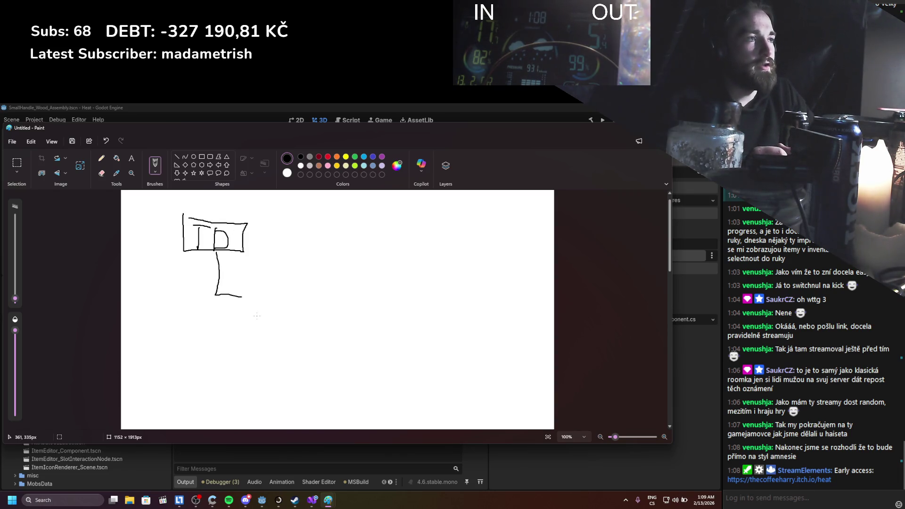
pyautogui.moveTo(257, 317)
pyautogui.mouseDown()
pyautogui.moveTo(271, 286)
pyautogui.moveTo(263, 283)
pyautogui.moveTo(284, 269)
pyautogui.moveTo(278, 251)
pyautogui.moveTo(289, 263)
pyautogui.mouseUp()
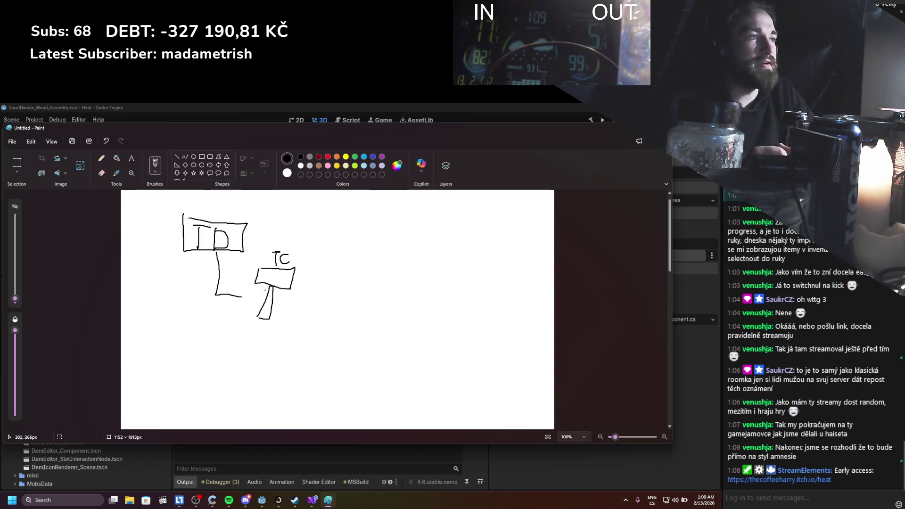
pyautogui.moveTo(270, 285); pyautogui.dragTo(272, 286)
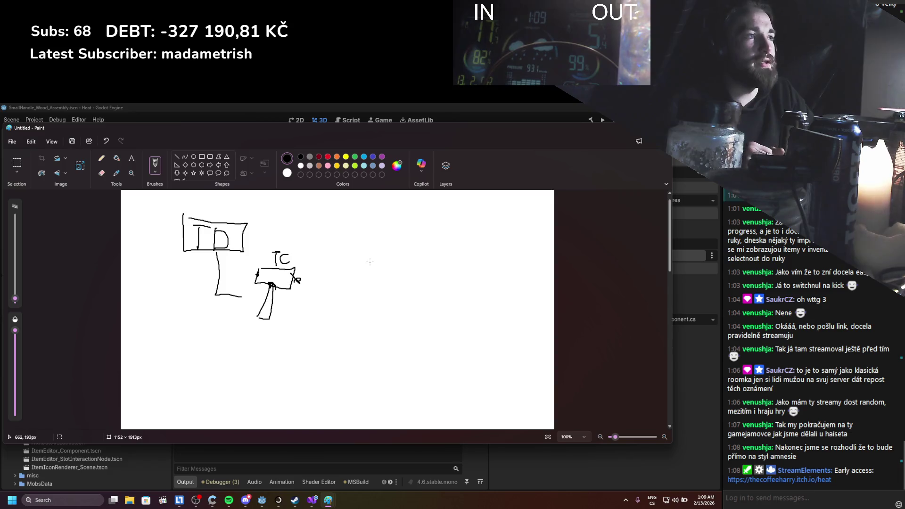
# Undo stray arrow and scribble strokes, then add a lower band, an L-shaped connector and a short stroke.
pyautogui.moveTo(323, 280); pyautogui.dragTo(370, 260)
pyautogui.moveTo(329, 259)
pyautogui.mouseDown()
pyautogui.moveTo(317, 276)
pyautogui.moveTo(354, 285)
pyautogui.mouseUp()
pyautogui.moveTo(290, 317)
pyautogui.mouseDown()
pyautogui.moveTo(325, 283)
pyautogui.moveTo(263, 285)
pyautogui.mouseUp()
pyautogui.hotkey('ctrl', 'z')
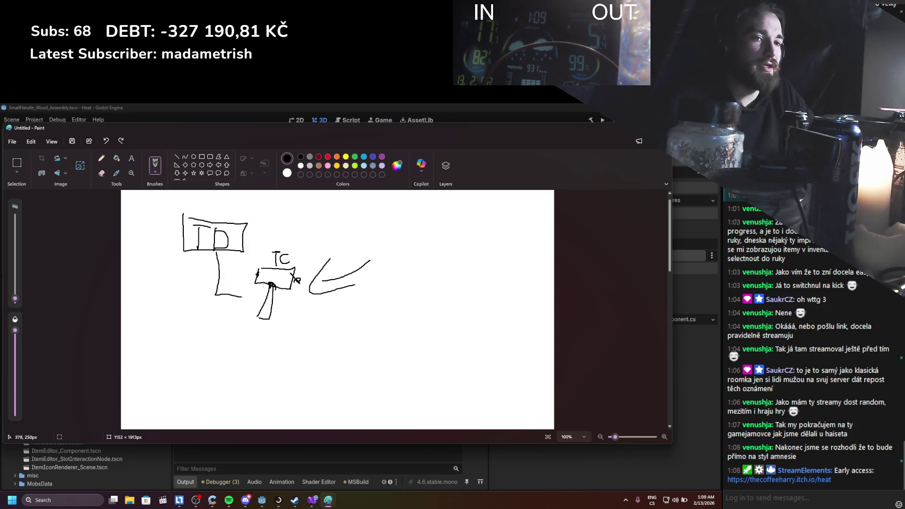
pyautogui.hotkey('ctrl', 'z')
pyautogui.hotkey('ctrl', 'z')
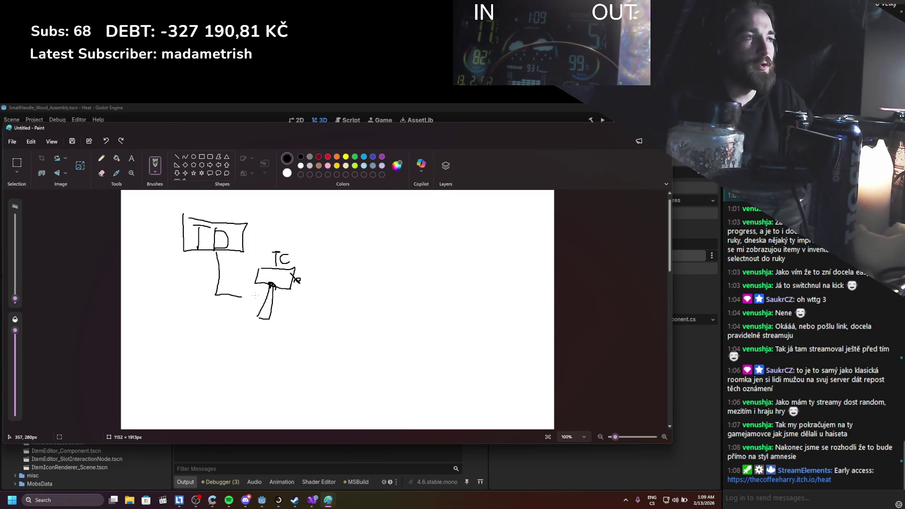
pyautogui.hotkey('ctrl', 'z')
pyautogui.hotkey('ctrl', 'z')
pyautogui.hotkey('ctrl', 'z')
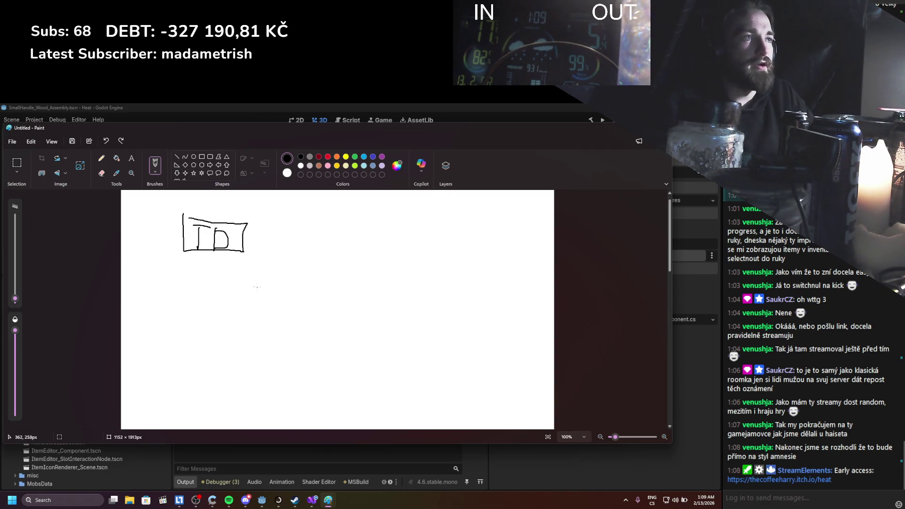
pyautogui.moveTo(200, 262); pyautogui.dragTo(241, 255)
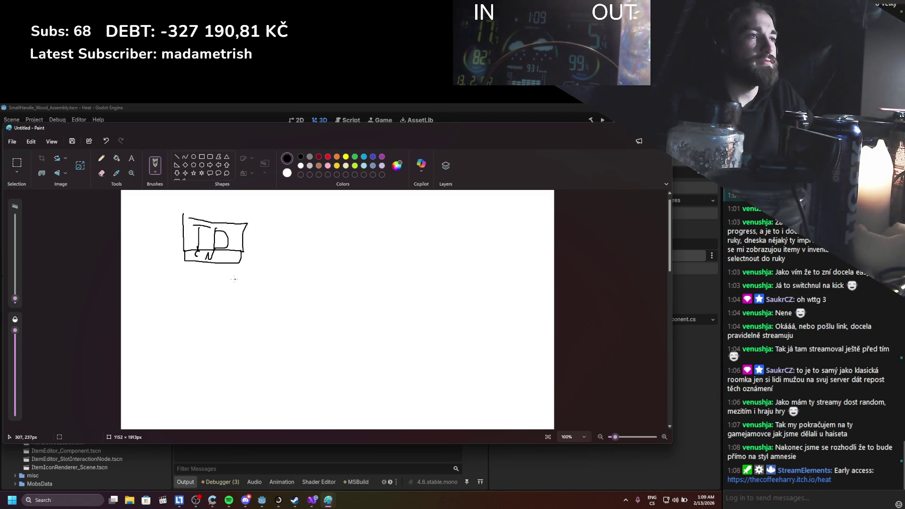
pyautogui.moveTo(209, 263)
pyautogui.mouseDown()
pyautogui.moveTo(258, 297)
pyautogui.moveTo(306, 271)
pyautogui.moveTo(290, 275)
pyautogui.moveTo(340, 261)
pyautogui.moveTo(297, 263)
pyautogui.moveTo(339, 281)
pyautogui.moveTo(336, 274)
pyautogui.mouseUp()
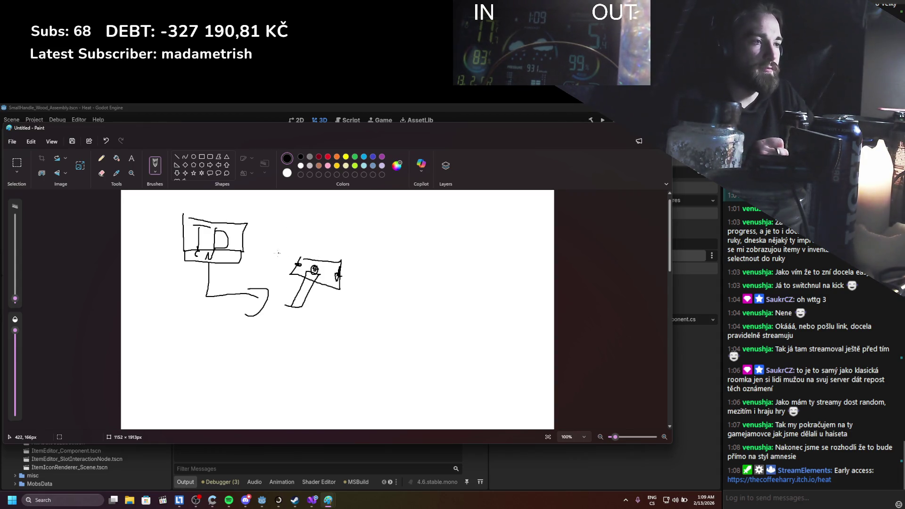
pyautogui.moveTo(281, 236); pyautogui.dragTo(269, 238)
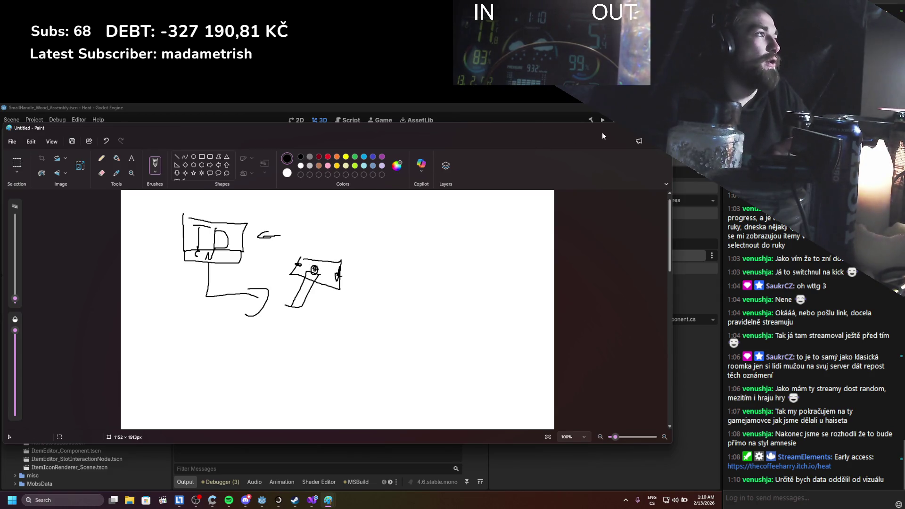
# Move and duplicate the ComponentSlot node, then undo it back to a single slot.
pyautogui.click(625, 131)
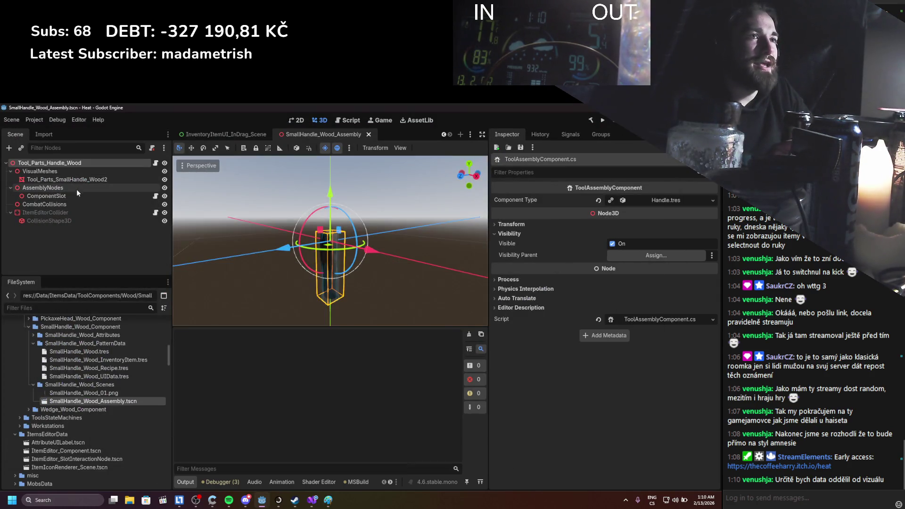
pyautogui.click(46, 196)
pyautogui.moveTo(307, 227)
pyautogui.mouseDown()
pyautogui.moveTo(337, 167)
pyautogui.moveTo(325, 201)
pyautogui.mouseUp()
pyautogui.hotkey('ctrl', 'z')
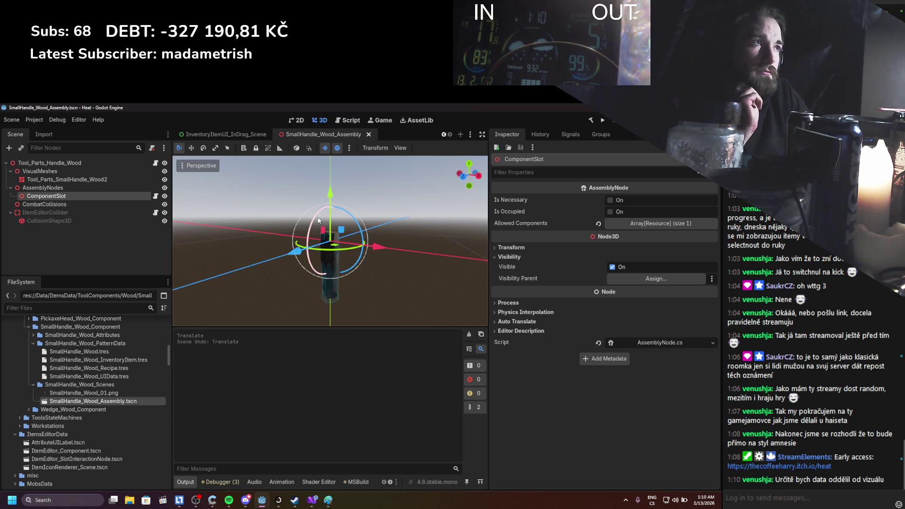
pyautogui.scroll(2, 318, 221)
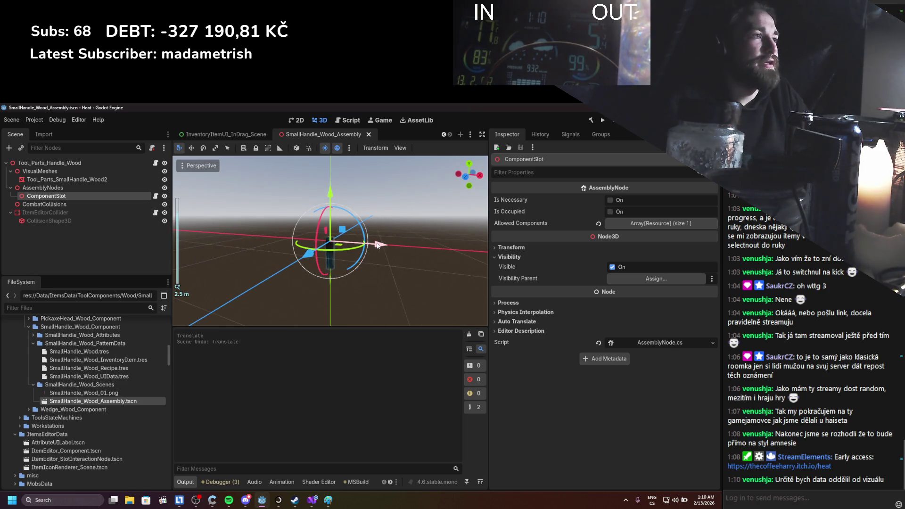
pyautogui.moveTo(369, 269)
pyautogui.mouseDown()
pyautogui.moveTo(402, 219)
pyautogui.moveTo(377, 236)
pyautogui.moveTo(371, 276)
pyautogui.mouseUp()
pyautogui.hotkey('ctrl', 'd')
pyautogui.hotkey('ctrl', 'd')
pyautogui.hotkey('ctrl', 'z')
pyautogui.hotkey('ctrl', 'z')
pyautogui.hotkey('ctrl', 'z')
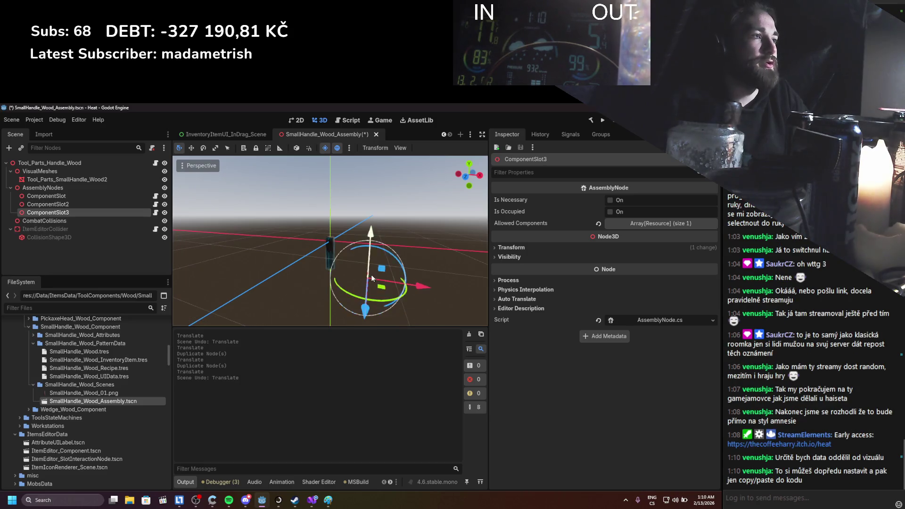
pyautogui.hotkey('ctrl', 'z')
pyautogui.hotkey('ctrl', 'z')
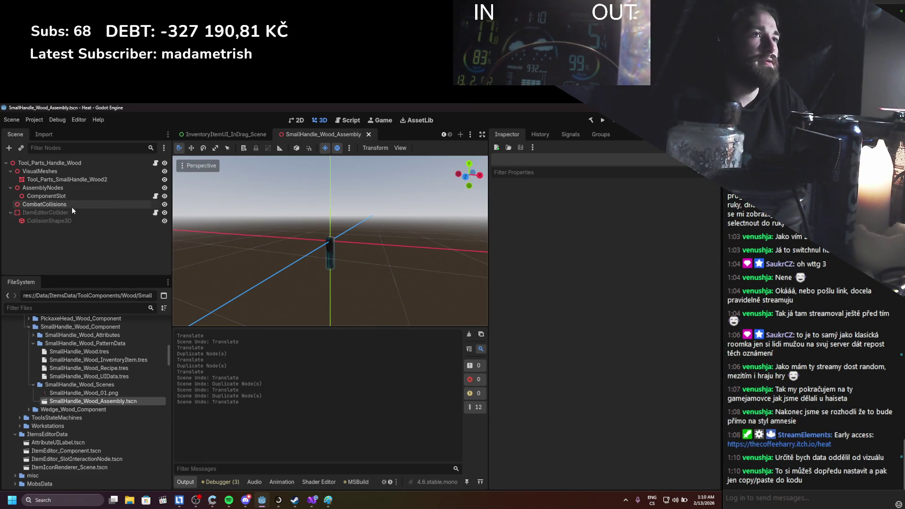
pyautogui.click(70, 196)
pyautogui.moveTo(195, 218); pyautogui.dragTo(400, 285)
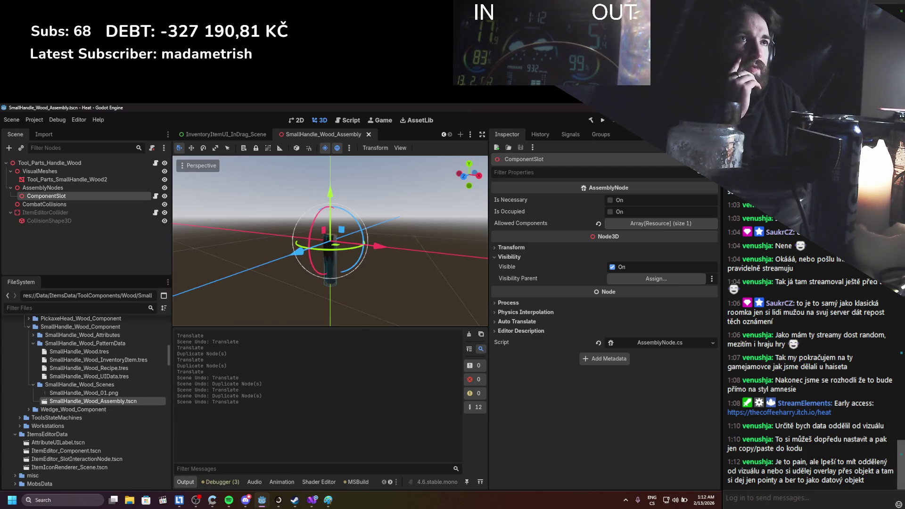
# Inspect the root, AssemblyNodes, ItemEditorCollider and CollisionShape3D nodes.
pyautogui.click(56, 163)
pyautogui.click(56, 219)
pyautogui.click(56, 190)
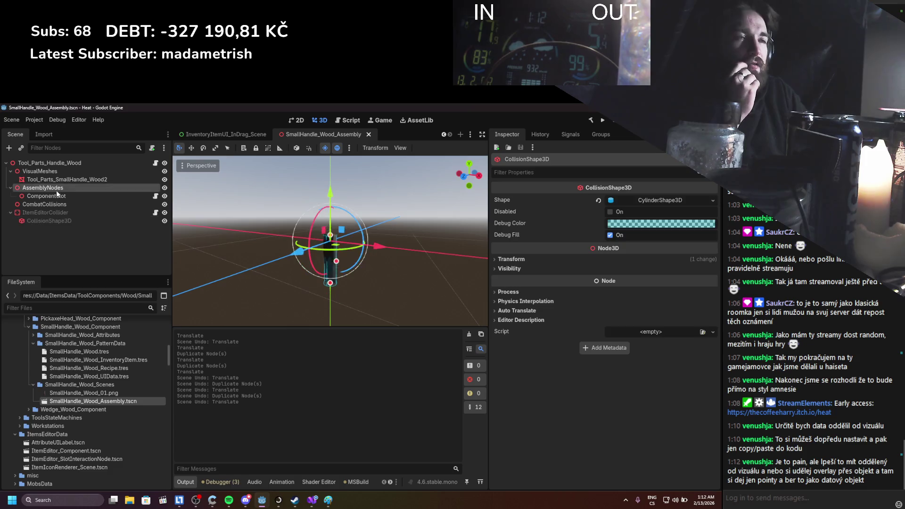
pyautogui.click(56, 212)
pyautogui.click(60, 219)
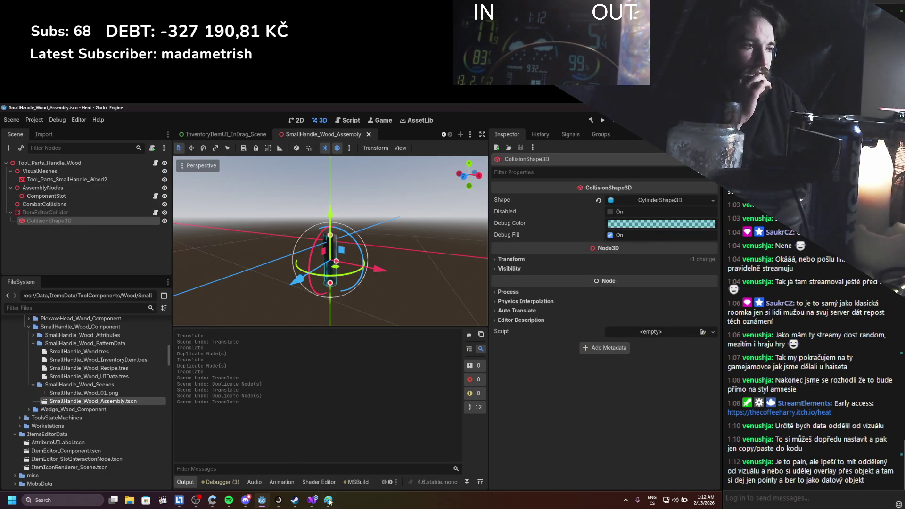
# Select the root node, glance at the editor actions menu, and bring Paint forward.
pyautogui.moveTo(329, 500)
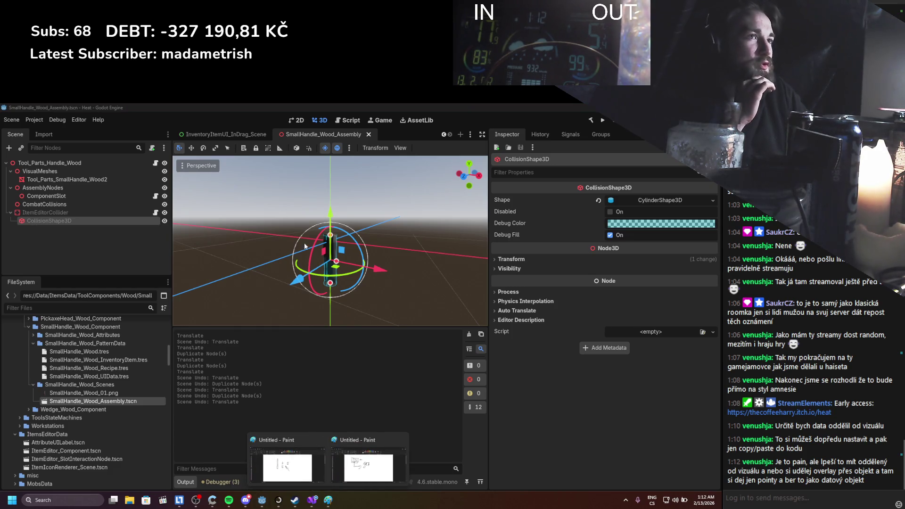
pyautogui.click(327, 249)
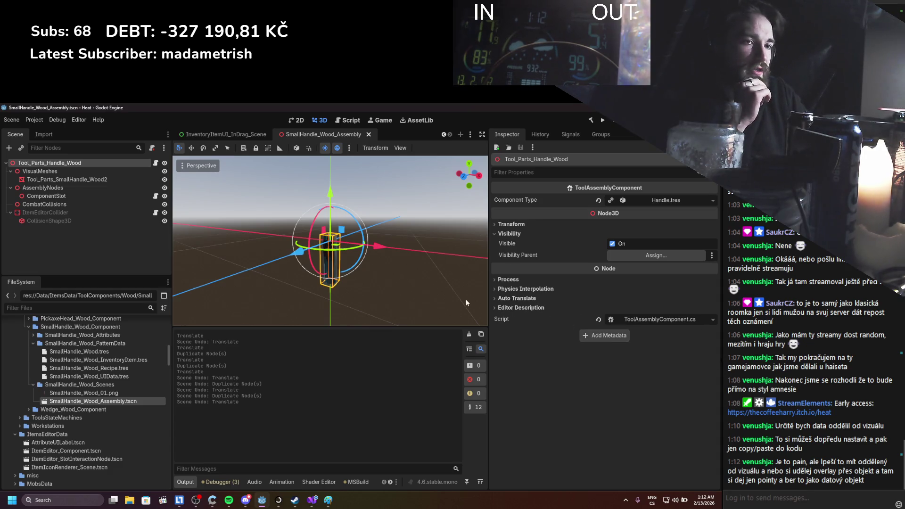
pyautogui.click(78, 120)
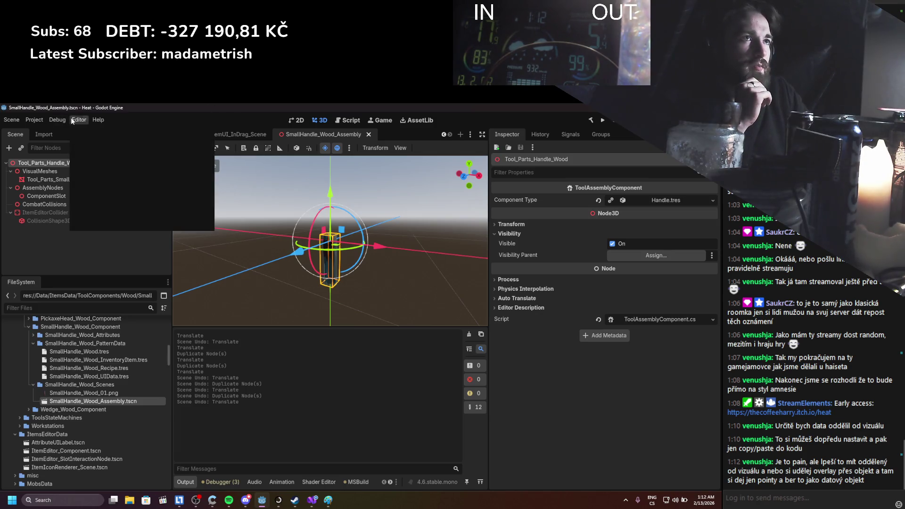
pyautogui.click(542, 388)
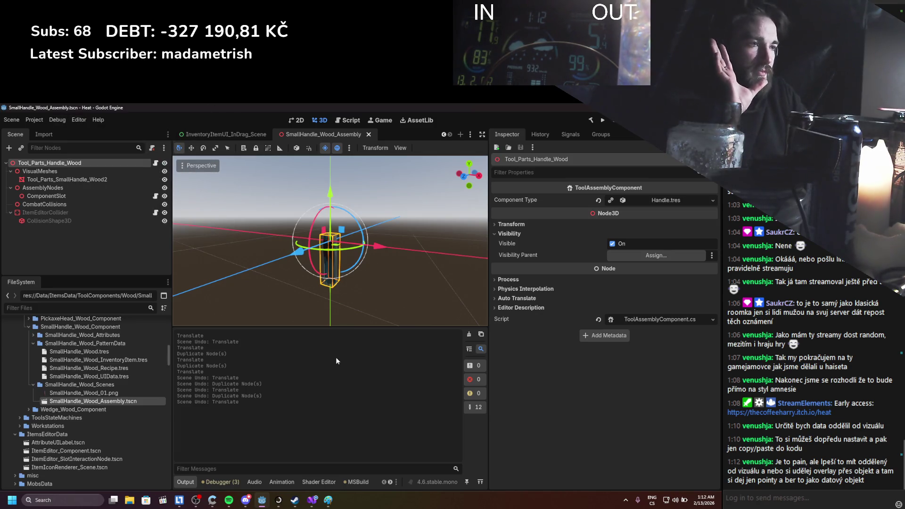
pyautogui.moveTo(336, 498)
pyautogui.click(344, 467)
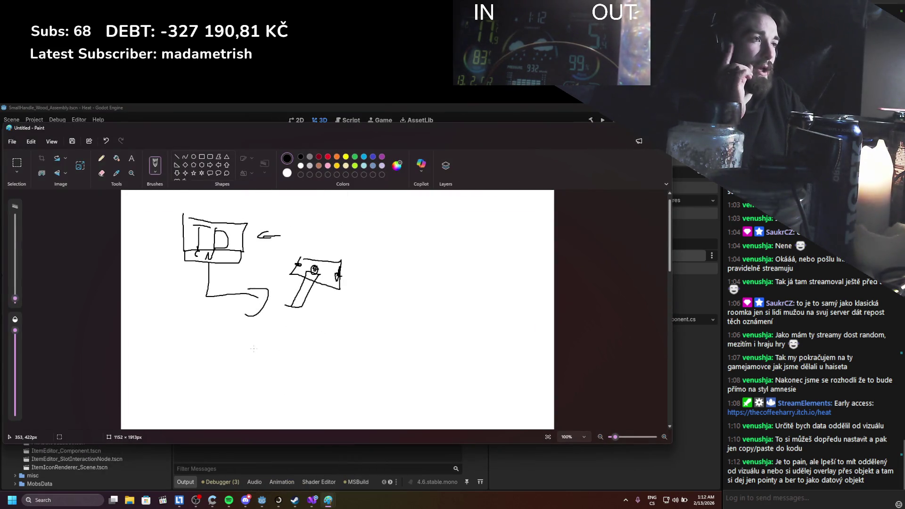
# Draw an L-shaped connector and a large box lettered TE.
pyautogui.scroll(-3, 257, 337)
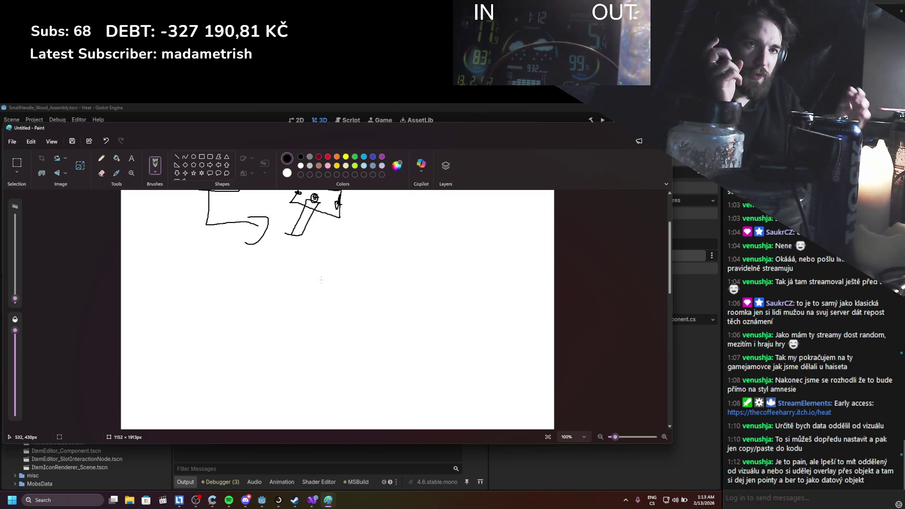
pyautogui.moveTo(205, 282)
pyautogui.mouseDown()
pyautogui.moveTo(230, 316)
pyautogui.moveTo(205, 286)
pyautogui.moveTo(325, 257)
pyautogui.moveTo(340, 367)
pyautogui.moveTo(416, 366)
pyautogui.moveTo(334, 242)
pyautogui.mouseUp()
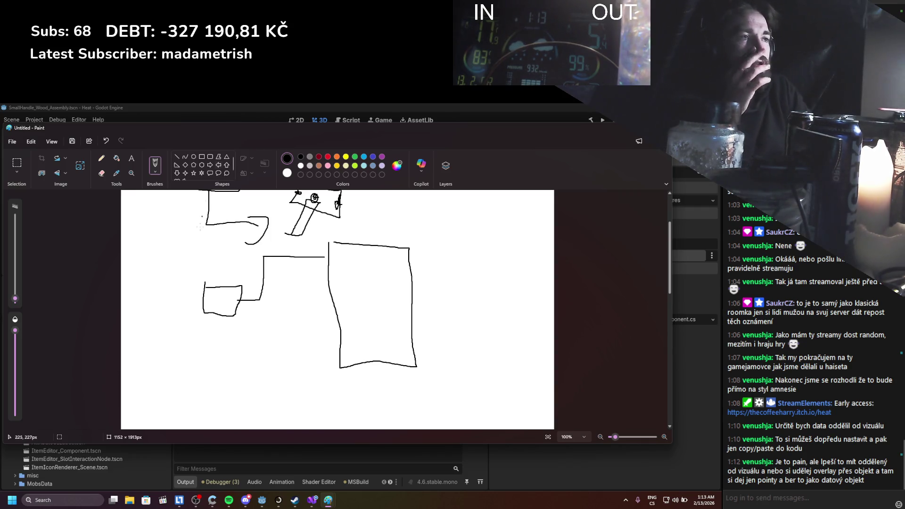
pyautogui.scroll(-2, 192, 260)
pyautogui.scroll(-6, 192, 260)
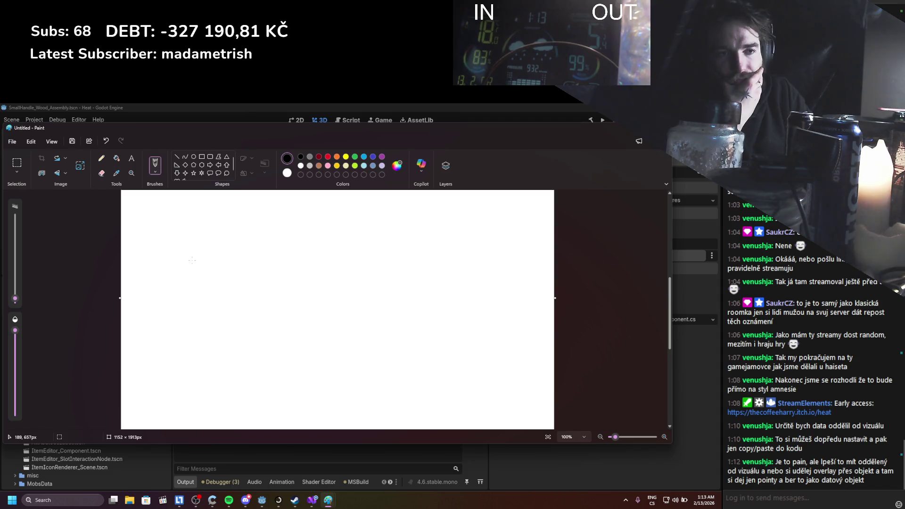
pyautogui.scroll(8, 280, 352)
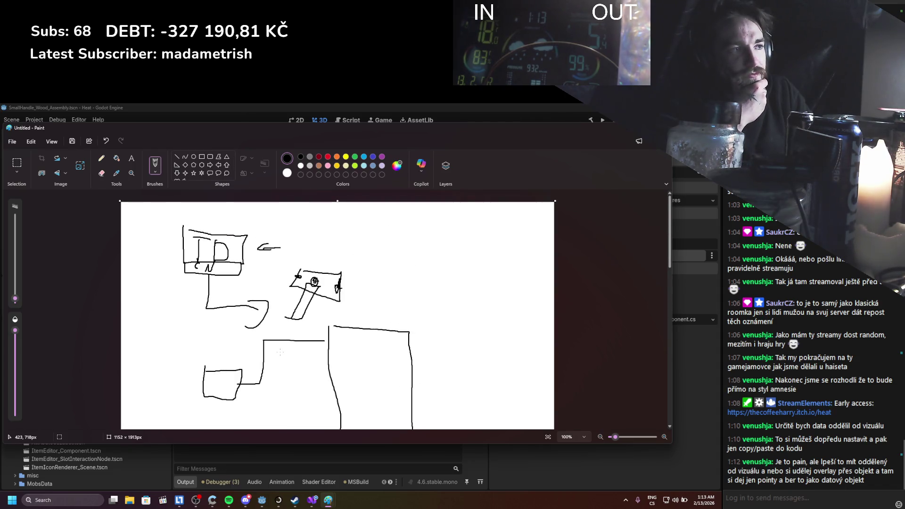
pyautogui.scroll(-4, 390, 340)
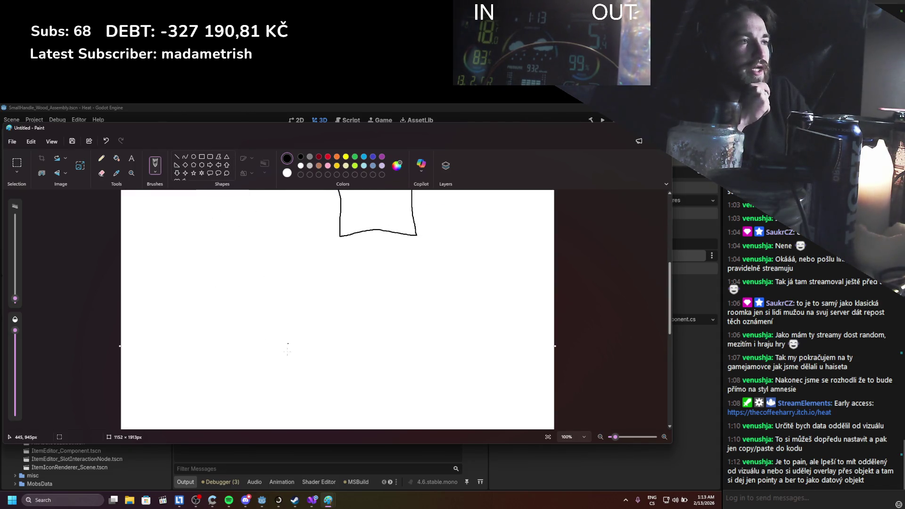
pyautogui.moveTo(206, 253)
pyautogui.mouseDown()
pyautogui.moveTo(218, 363)
pyautogui.moveTo(334, 363)
pyautogui.moveTo(313, 239)
pyautogui.moveTo(206, 252)
pyautogui.moveTo(239, 265)
pyautogui.moveTo(246, 250)
pyautogui.moveTo(251, 263)
pyautogui.moveTo(261, 250)
pyautogui.mouseUp()
pyautogui.moveTo(253, 257)
pyautogui.mouseDown()
pyautogui.moveTo(262, 262)
pyautogui.moveTo(228, 277)
pyautogui.moveTo(230, 306)
pyautogui.moveTo(311, 316)
pyautogui.moveTo(308, 285)
pyautogui.moveTo(225, 285)
pyautogui.mouseUp()
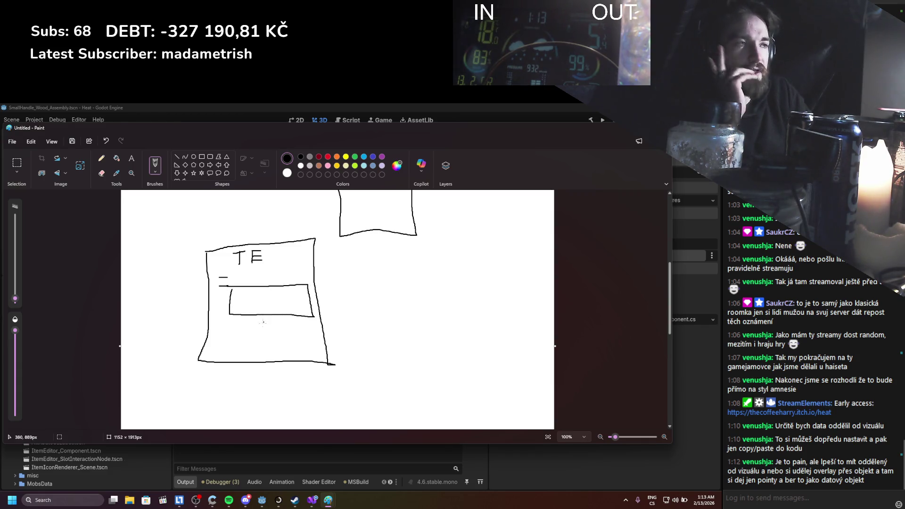
# Add two small boxes inside the panel, letter one, and minimize Paint.
pyautogui.moveTo(230, 326)
pyautogui.mouseDown()
pyautogui.moveTo(257, 352)
pyautogui.moveTo(269, 323)
pyautogui.moveTo(230, 324)
pyautogui.mouseUp()
pyautogui.moveTo(287, 329)
pyautogui.mouseDown()
pyautogui.moveTo(307, 360)
pyautogui.moveTo(312, 322)
pyautogui.moveTo(287, 326)
pyautogui.mouseUp()
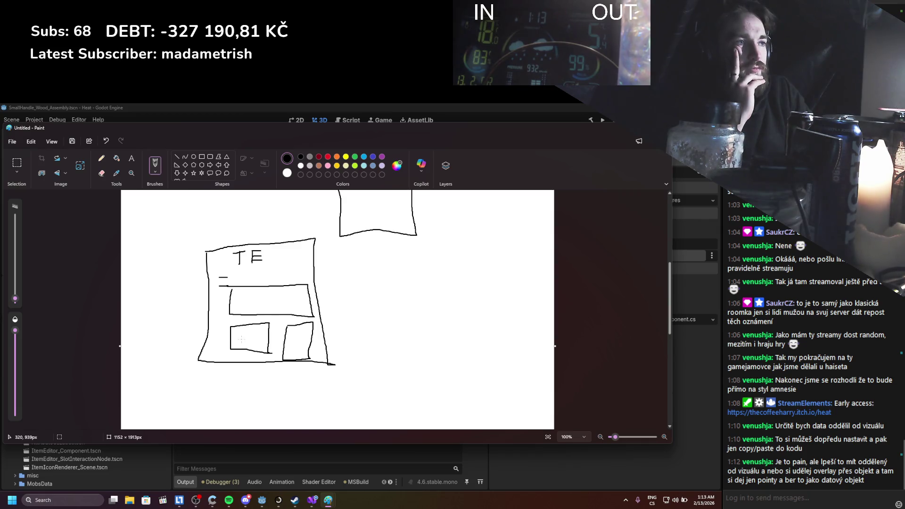
pyautogui.moveTo(241, 342); pyautogui.dragTo(246, 344)
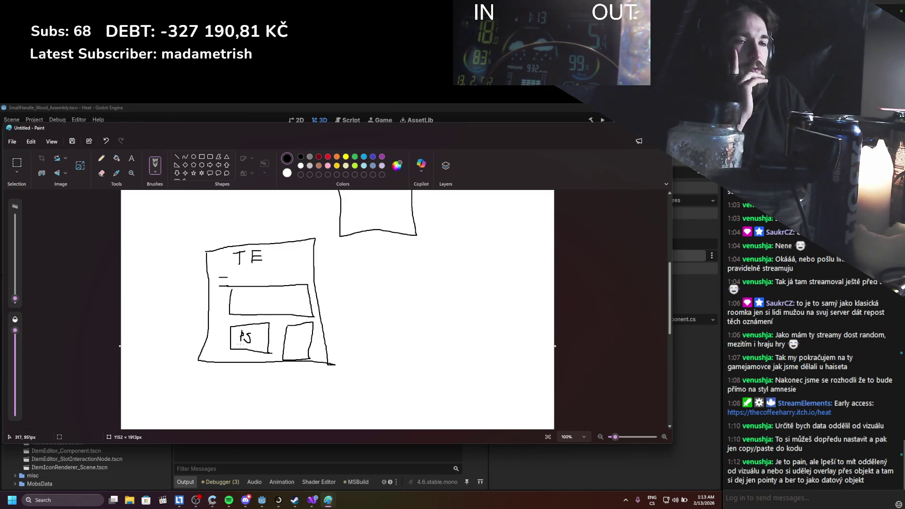
pyautogui.click(629, 127)
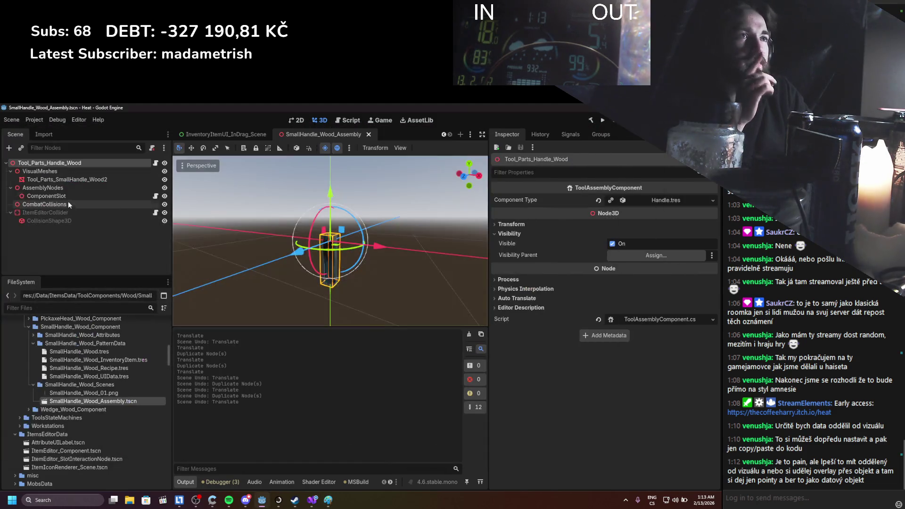
# Inspect the handle mesh, ComponentSlot and CollisionShape3D nodes without changing the scene.
pyautogui.click(66, 196)
pyautogui.click(72, 179)
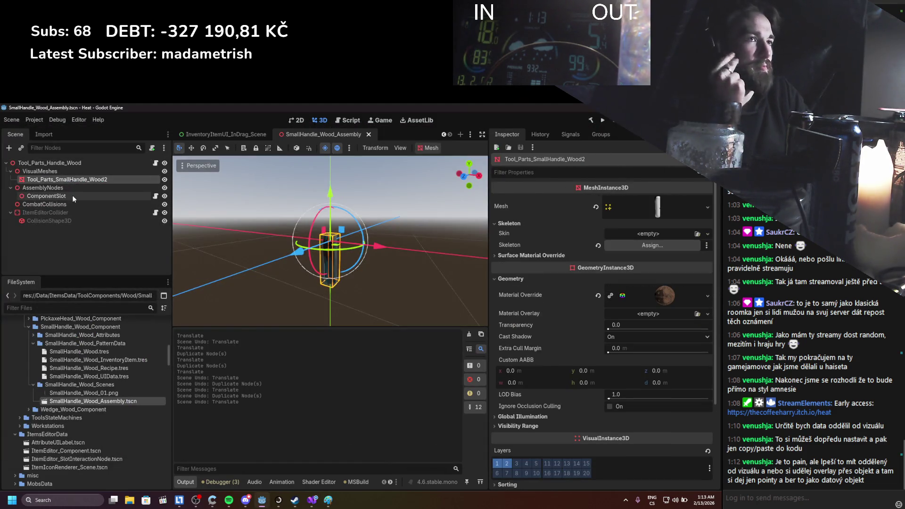
pyautogui.click(59, 198)
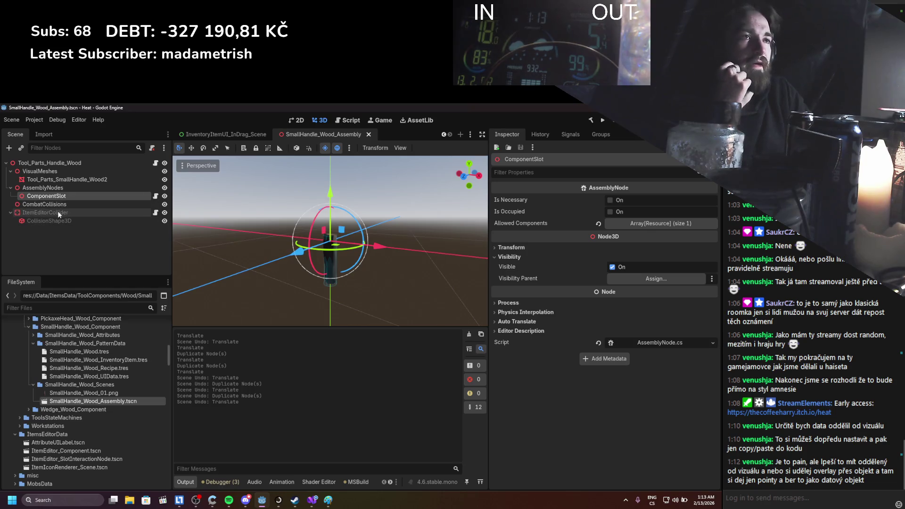
pyautogui.click(58, 221)
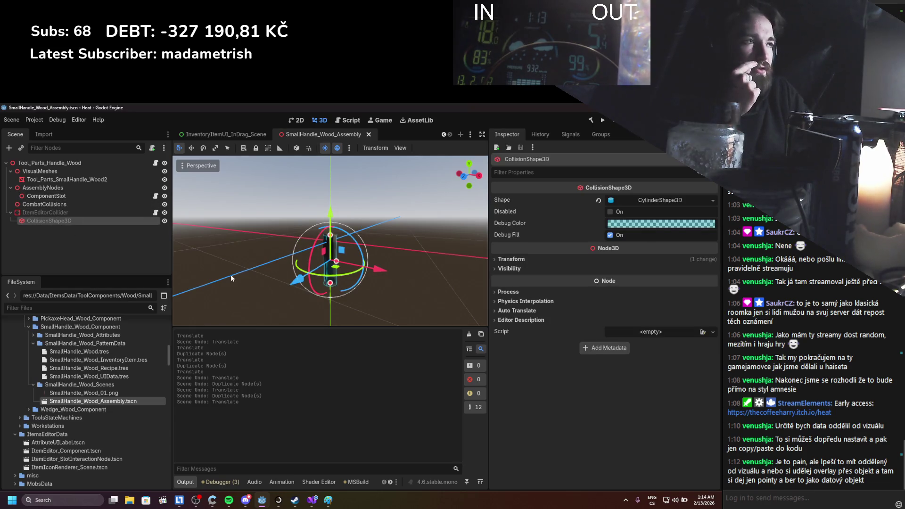
# In the Paint sketch, draw an arrow between the small boxes and one rightward from the large box.
pyautogui.click(328, 499)
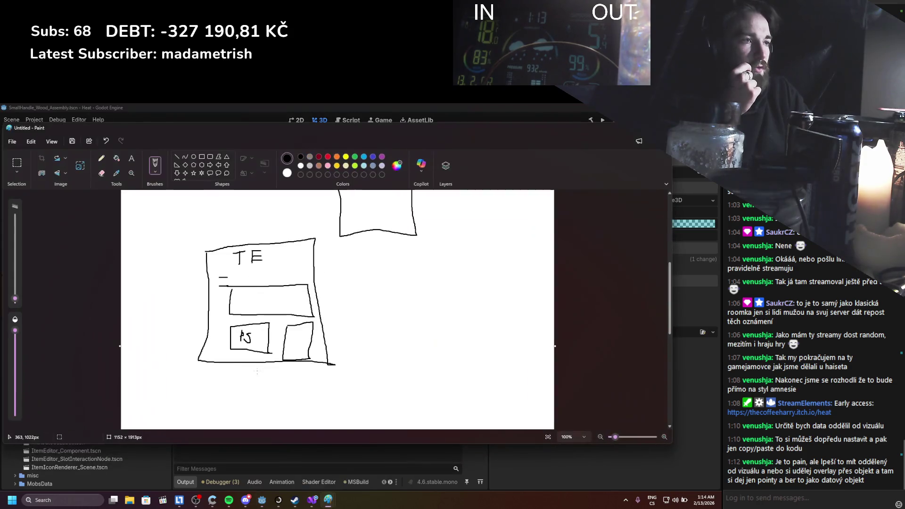
pyautogui.moveTo(273, 332); pyautogui.dragTo(274, 342)
pyautogui.moveTo(280, 333)
pyautogui.mouseDown()
pyautogui.moveTo(287, 329)
pyautogui.moveTo(279, 335)
pyautogui.mouseUp()
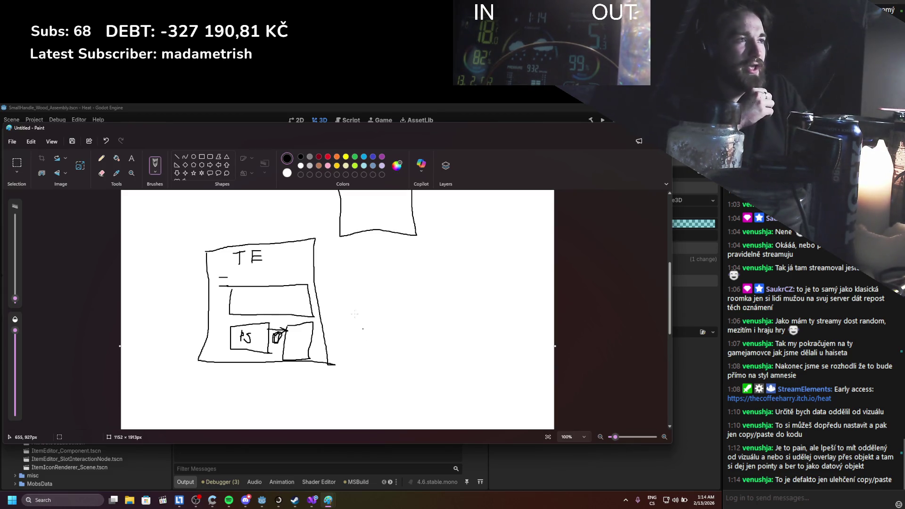
pyautogui.moveTo(327, 309)
pyautogui.mouseDown()
pyautogui.moveTo(367, 317)
pyautogui.moveTo(398, 294)
pyautogui.moveTo(364, 295)
pyautogui.moveTo(384, 311)
pyautogui.mouseUp()
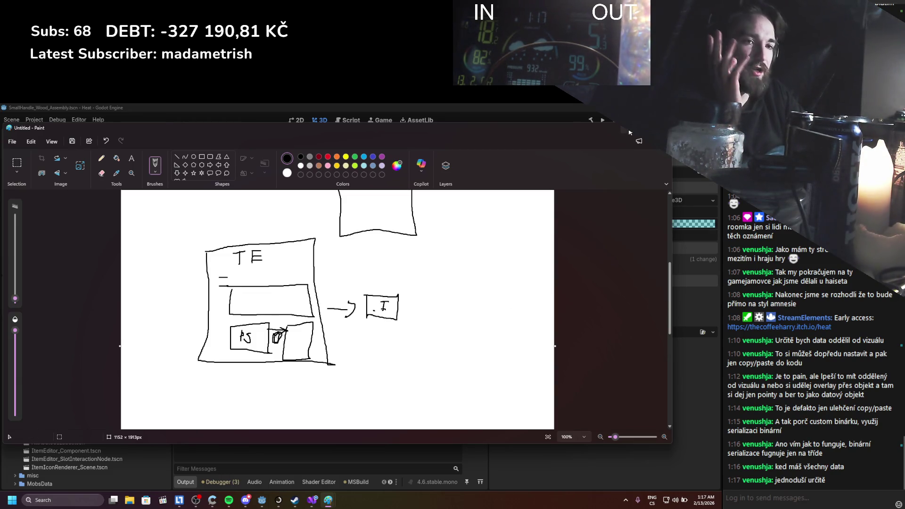
# Minimize Paint and zoom the Godot viewport on the handle scene.
pyautogui.click(629, 133)
pyautogui.scroll(1, 320, 217)
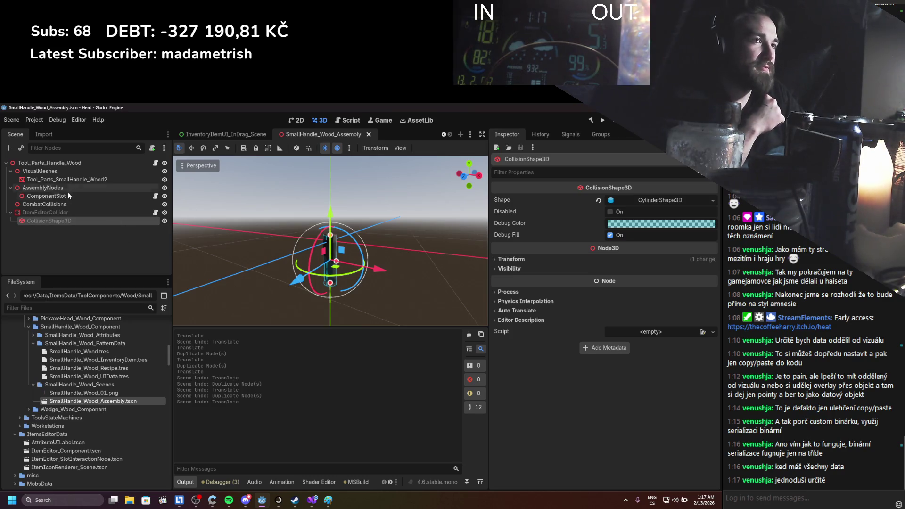
# Inspect the ItemEditorCollider node, then open the GenericSerializer.cs GitHub link in the browser.
pyautogui.click(66, 213)
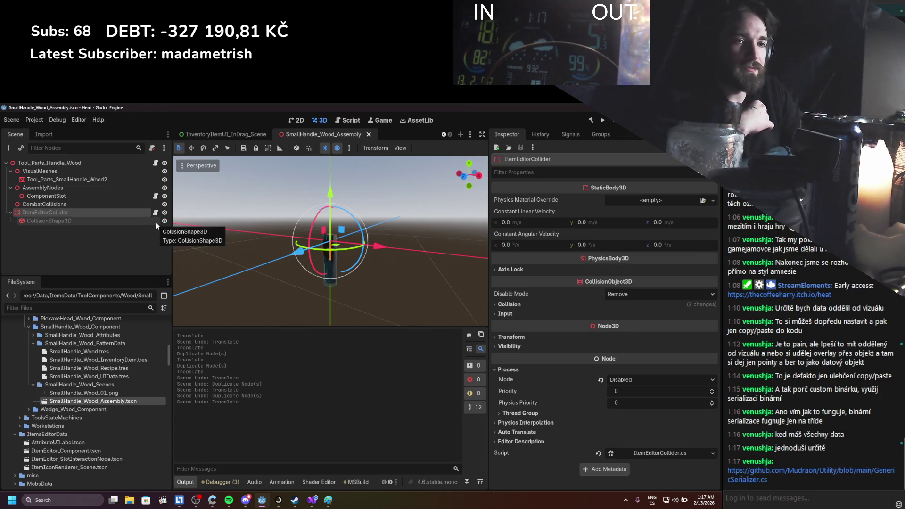
pyautogui.click(212, 499)
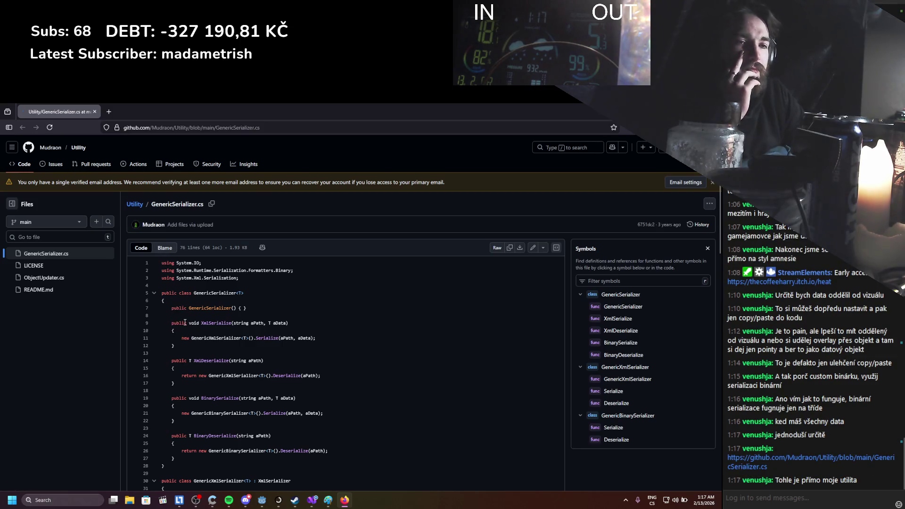
# Skim GenericSerializer.cs on GitHub, scrolling up and down through the code.
pyautogui.scroll(-1, 184, 322)
pyautogui.scroll(-8, 185, 323)
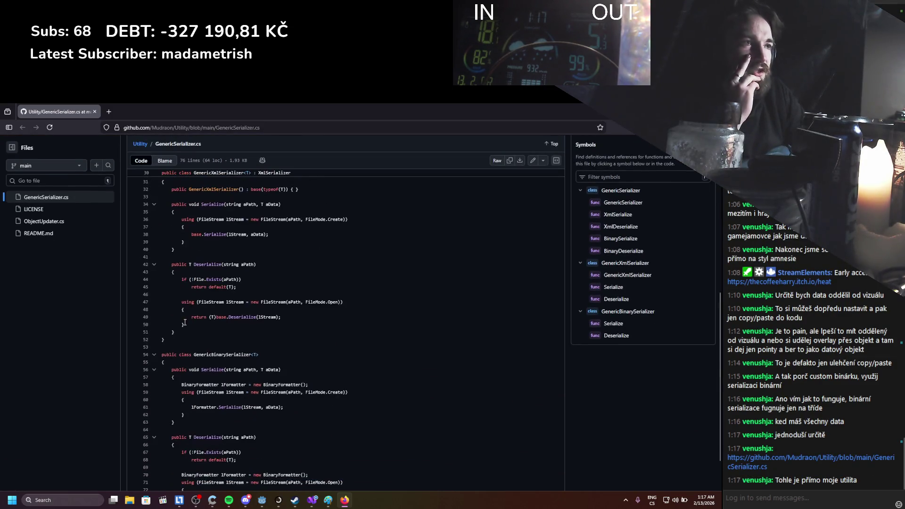
pyautogui.scroll(3, 185, 322)
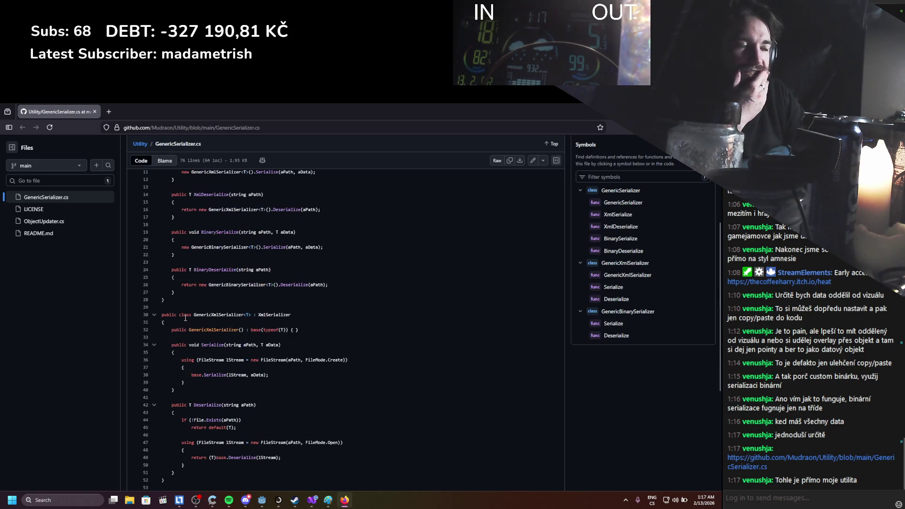
pyautogui.scroll(5, 187, 314)
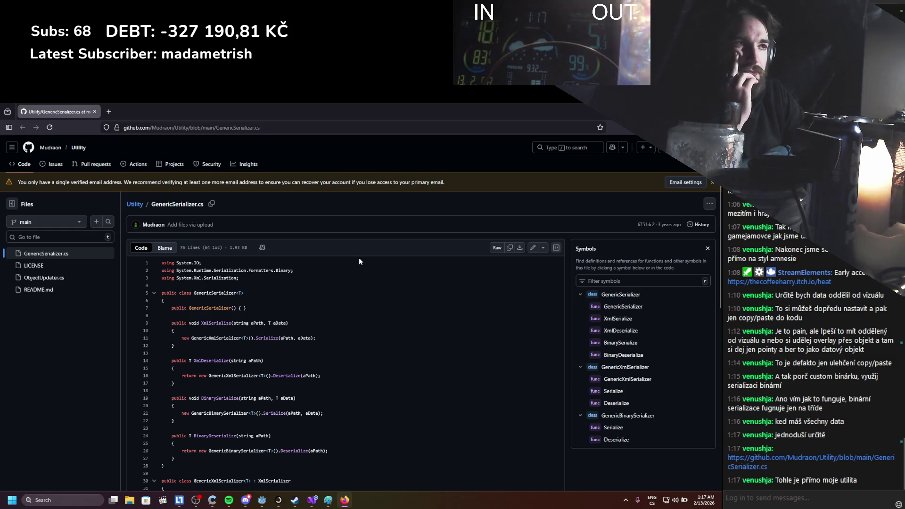
pyautogui.scroll(-3, 312, 272)
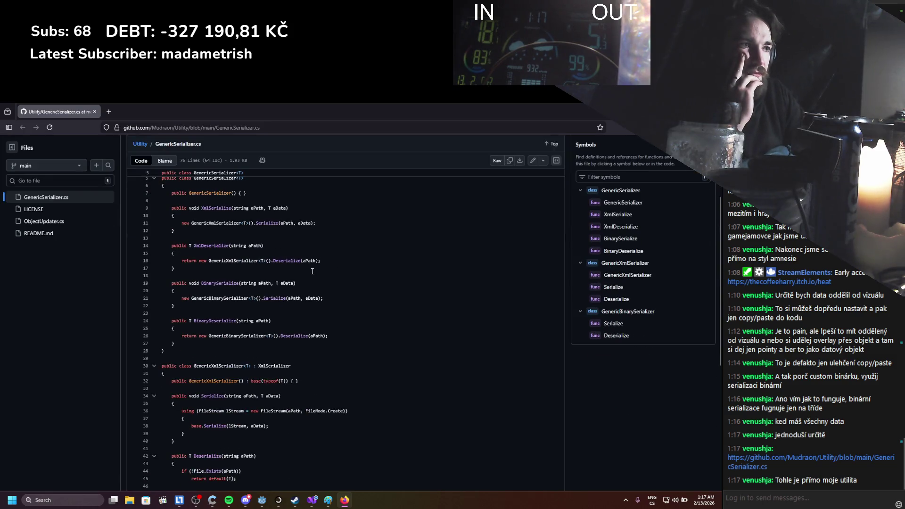
pyautogui.scroll(2, 312, 271)
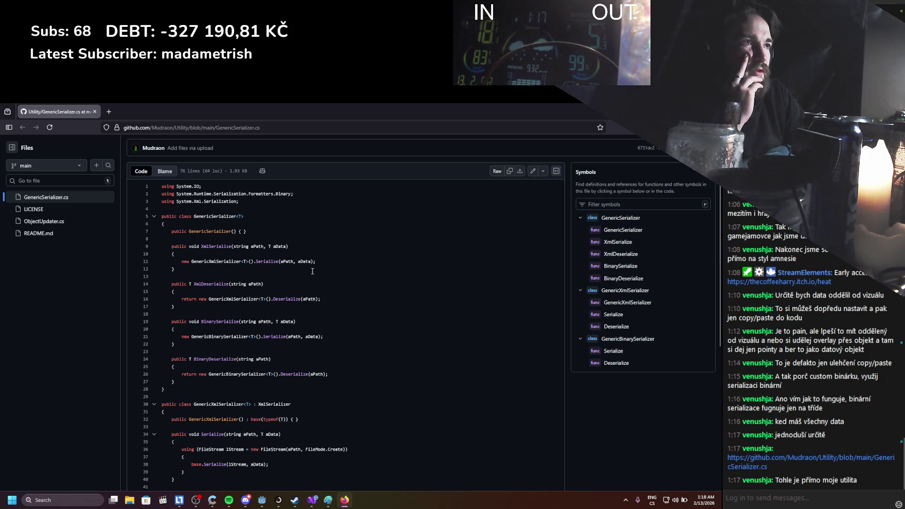
pyautogui.moveTo(165, 224)
pyautogui.mouseDown()
pyautogui.moveTo(288, 254)
pyautogui.moveTo(291, 404)
pyautogui.mouseUp()
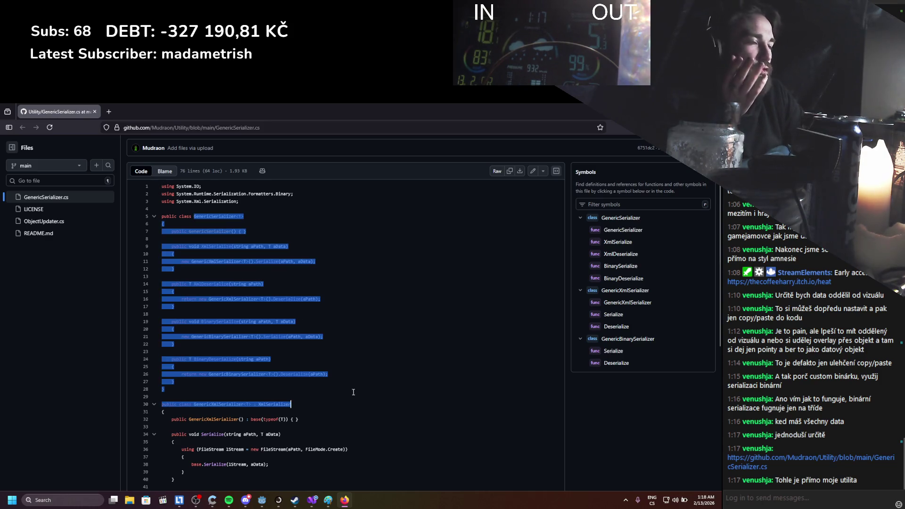
pyautogui.scroll(-4, 310, 362)
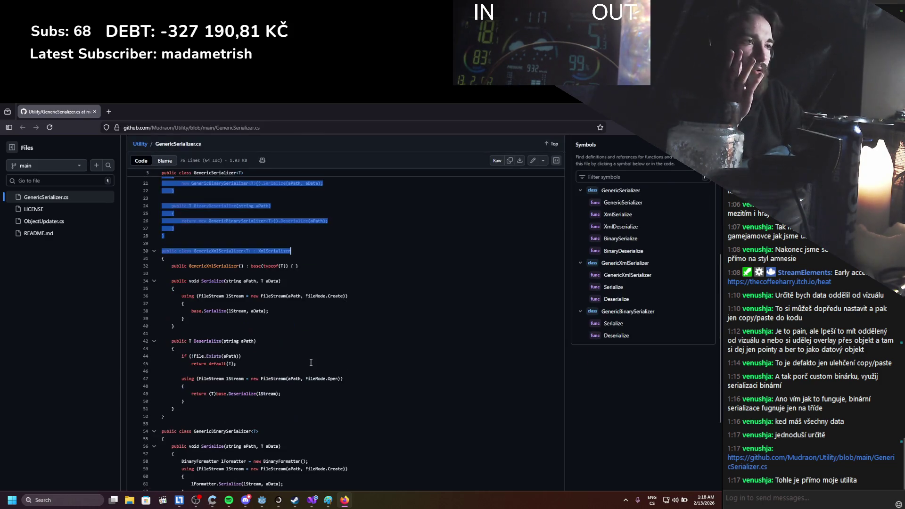
# Look up where string is used and highlight the XmlDeserialize method body.
pyautogui.click(240, 281)
pyautogui.moveTo(323, 433); pyautogui.dragTo(198, 266)
pyautogui.click(287, 325)
pyautogui.scroll(-3, 287, 325)
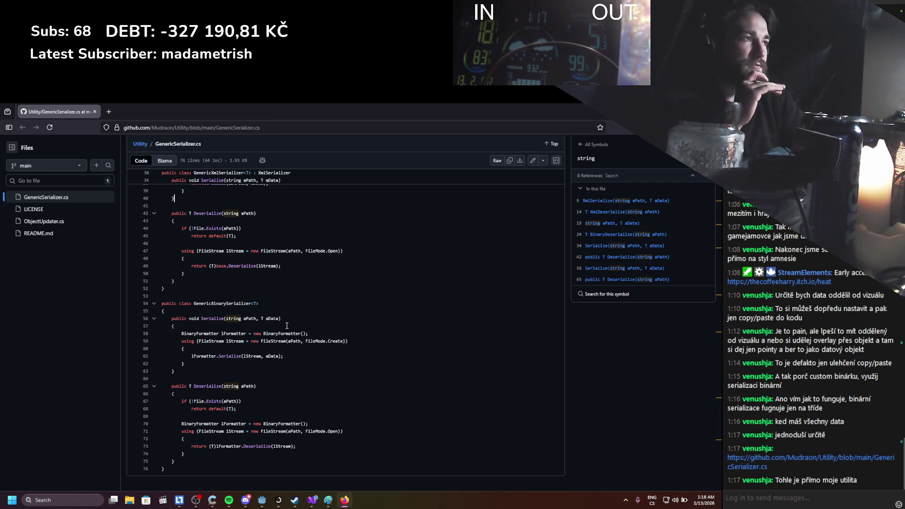
pyautogui.scroll(8, 347, 288)
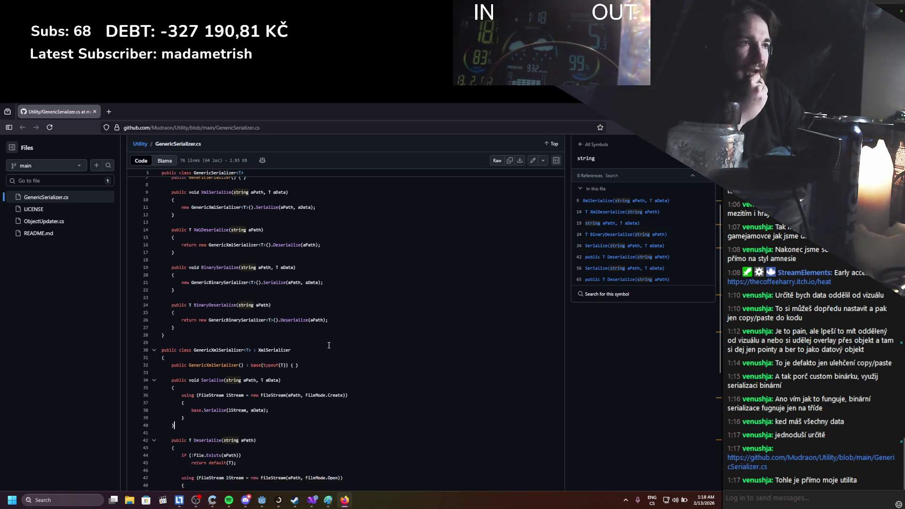
pyautogui.scroll(5, 345, 294)
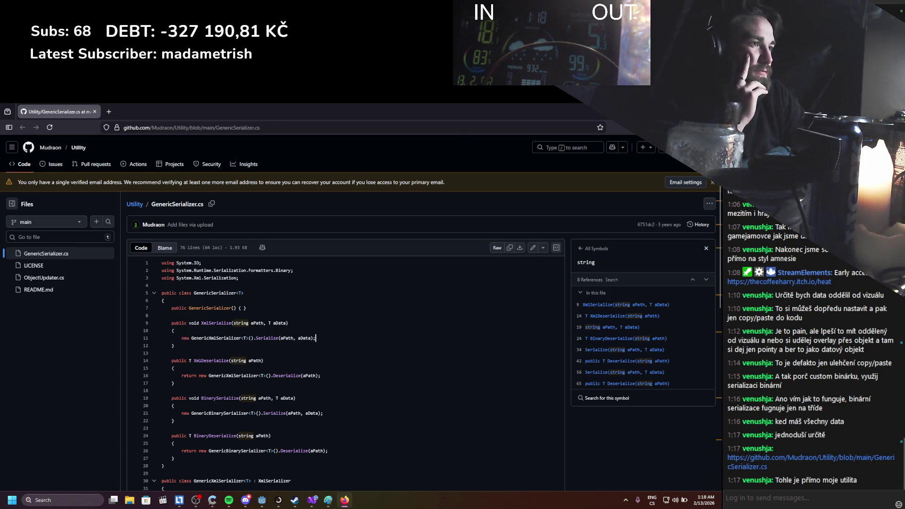
pyautogui.moveTo(166, 368); pyautogui.dragTo(174, 383)
pyautogui.click(478, 372)
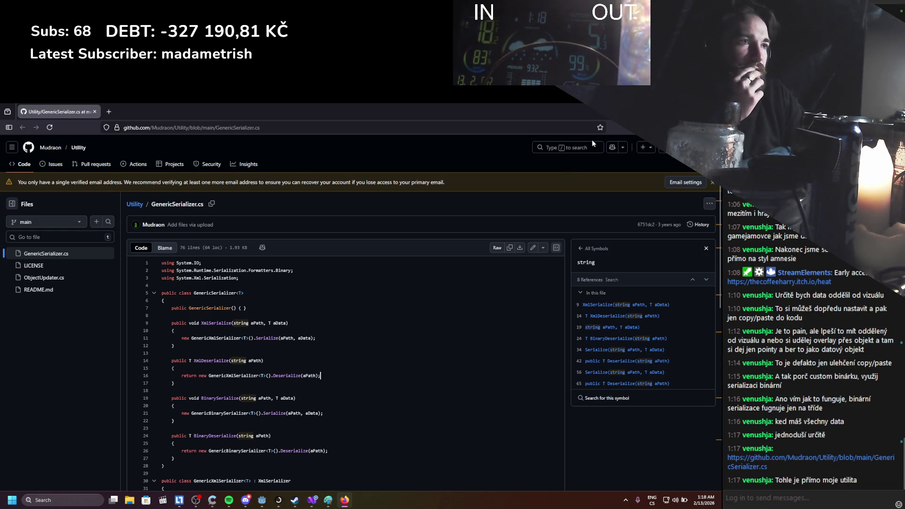
# Check the XmlSerialize definition and the GenericBinarySerializer class, then return to Godot.
pyautogui.click(203, 324)
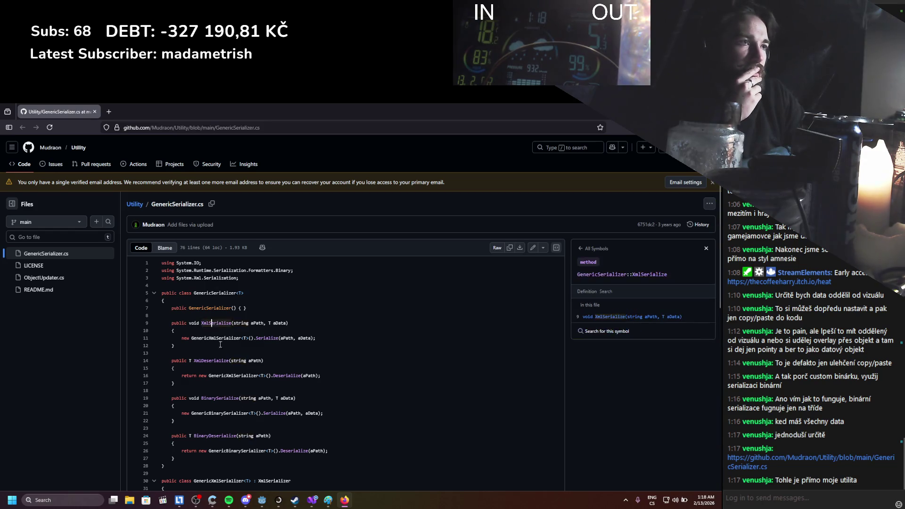
pyautogui.scroll(-4, 227, 325)
pyautogui.scroll(-3, 241, 325)
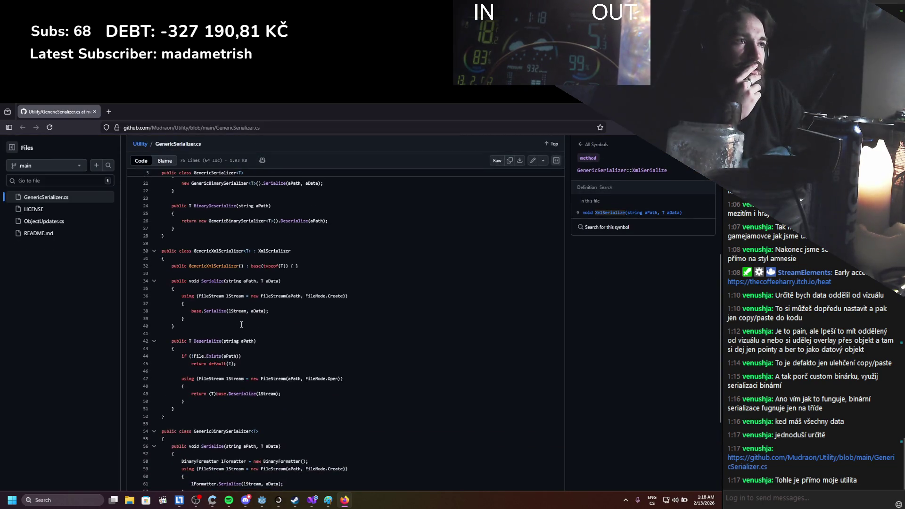
pyautogui.scroll(-1, 241, 325)
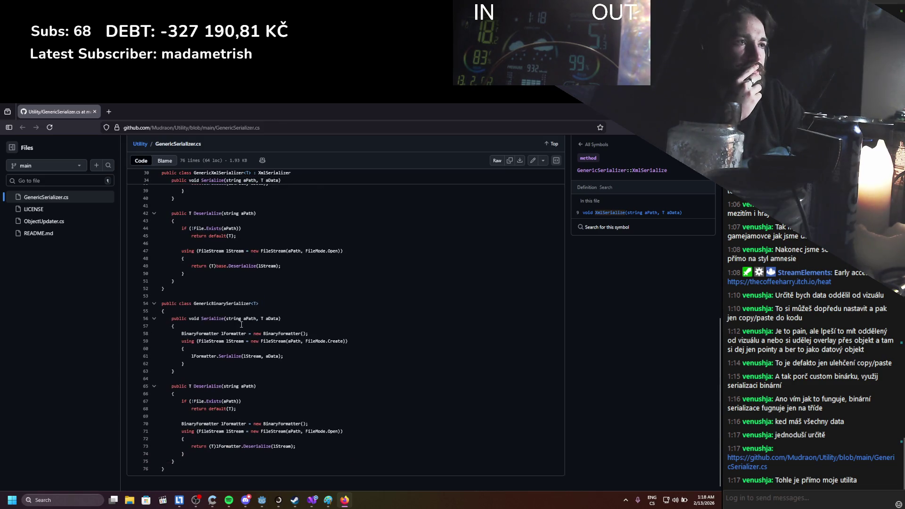
pyautogui.moveTo(234, 324); pyautogui.dragTo(194, 303)
pyautogui.click(269, 394)
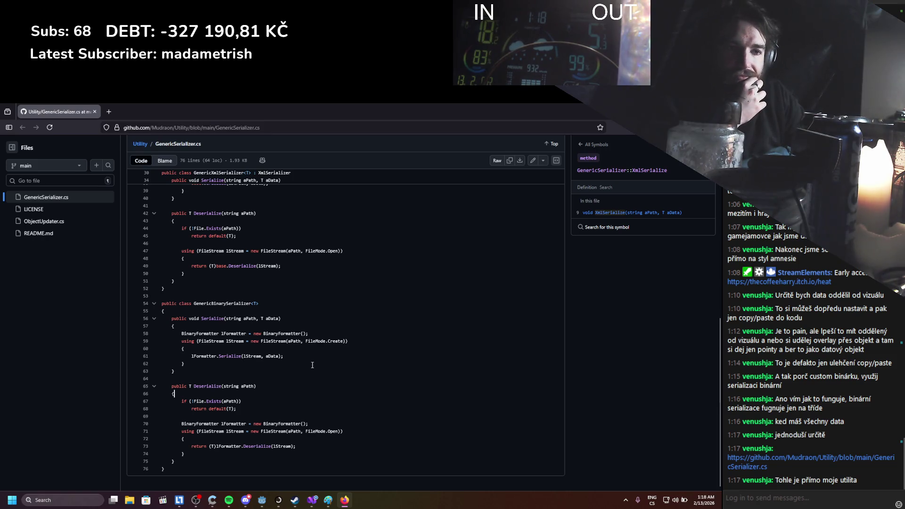
pyautogui.scroll(10, 312, 364)
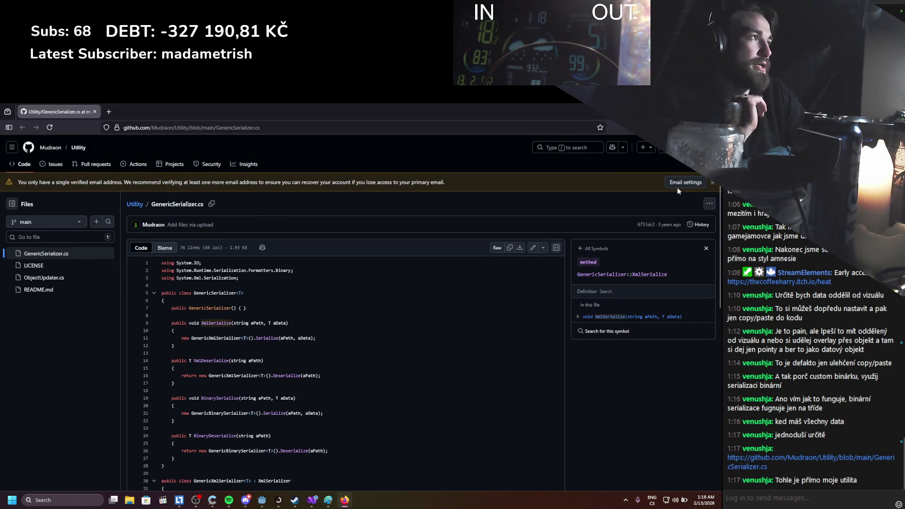
pyautogui.hotkey('alt', 'Tab')
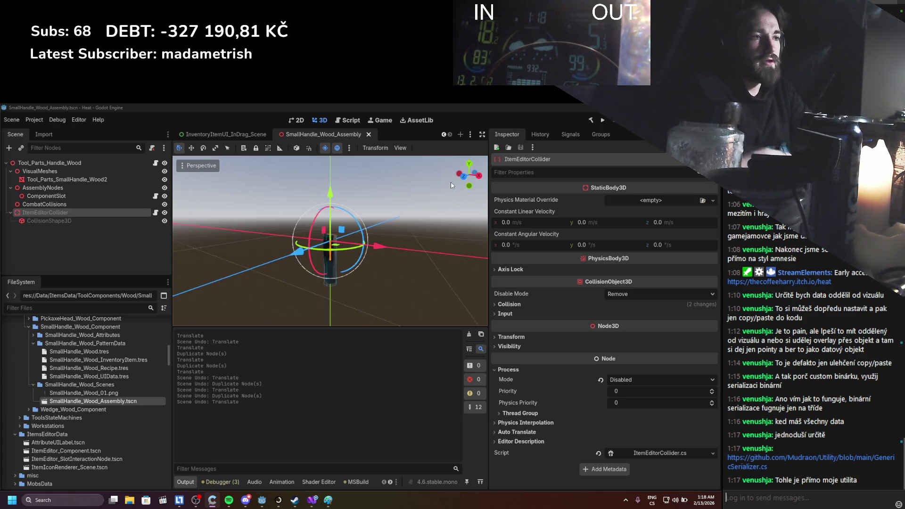
# Zoom in on the handle and save the SmallHandle_Wood_Assembly scene with Ctrl+S.
pyautogui.scroll(2, 358, 269)
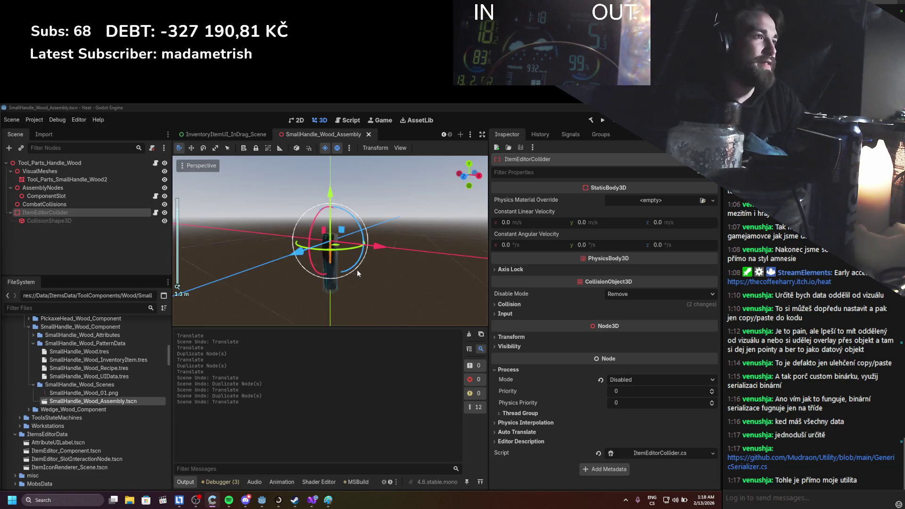
pyautogui.scroll(1, 354, 278)
pyautogui.hotkey('ctrl', 's')
pyautogui.scroll(2, 349, 315)
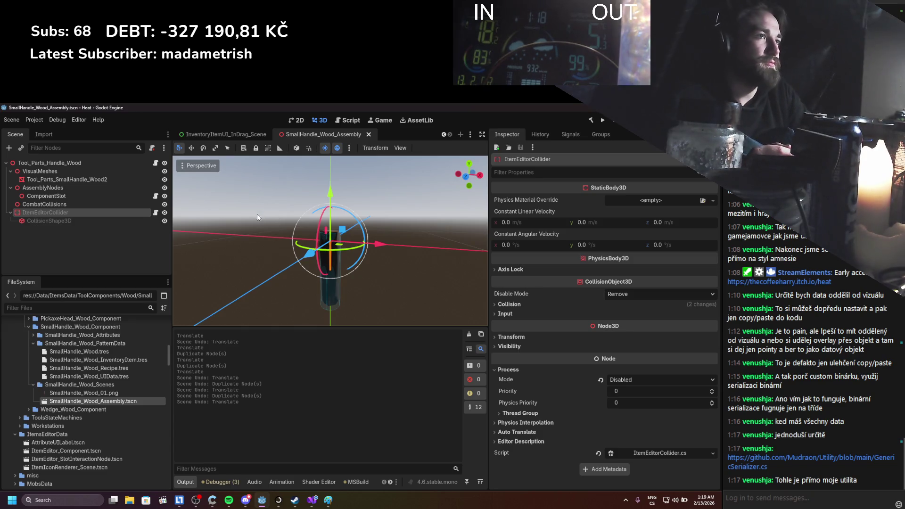
pyautogui.scroll(3, 265, 248)
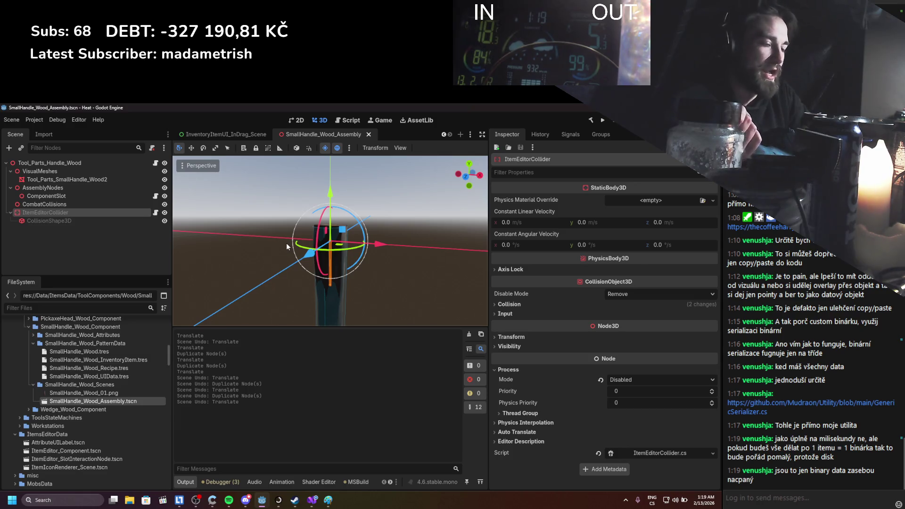
pyautogui.scroll(-2, 265, 267)
pyautogui.scroll(2, 264, 266)
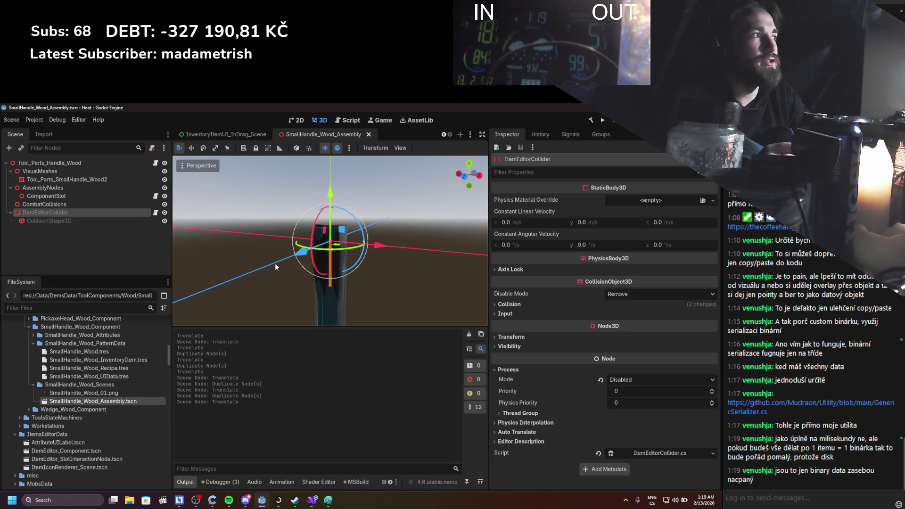
pyautogui.scroll(-1, 276, 263)
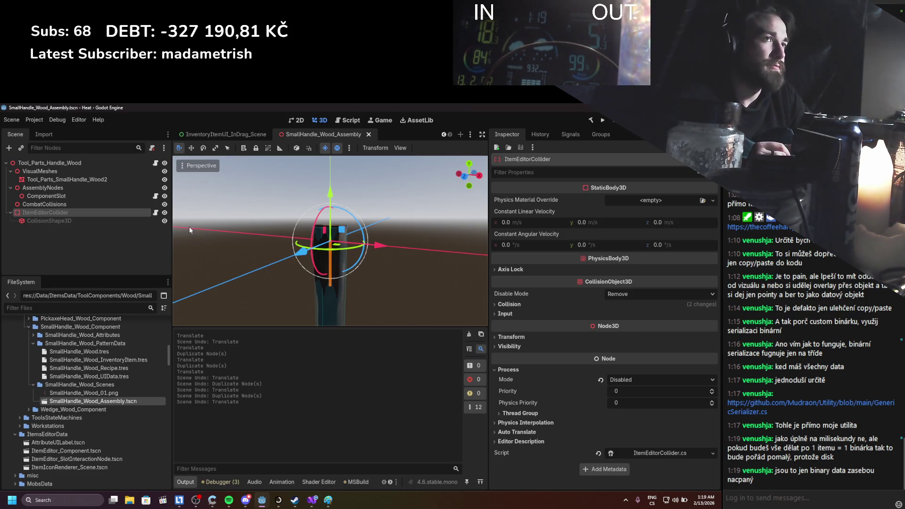
pyautogui.scroll(2, 208, 222)
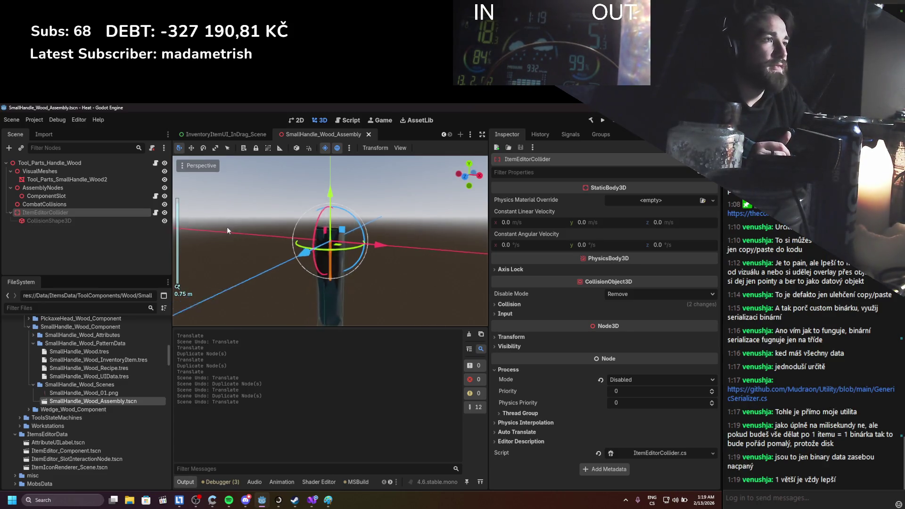
# Orbit and zoom around the handle to view it and its ItemEditorCollider close up.
pyautogui.moveTo(225, 226); pyautogui.dragTo(233, 239)
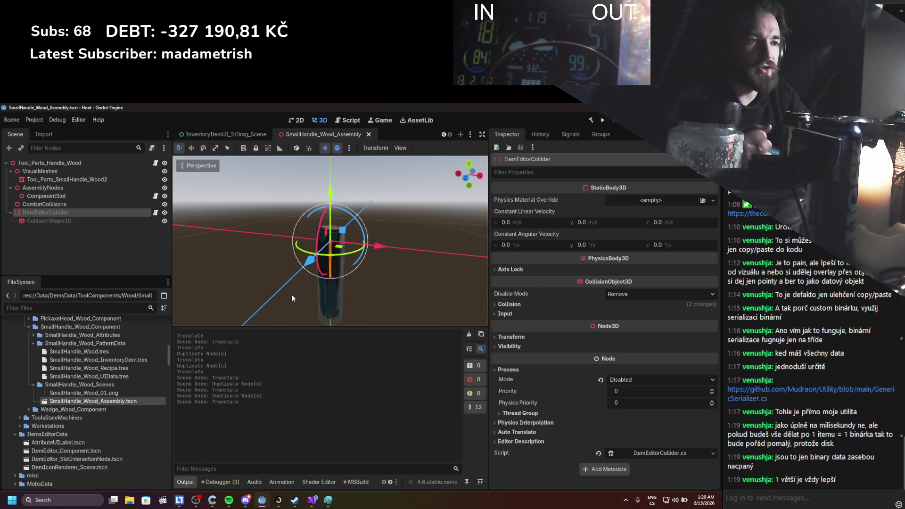
pyautogui.scroll(3, 291, 285)
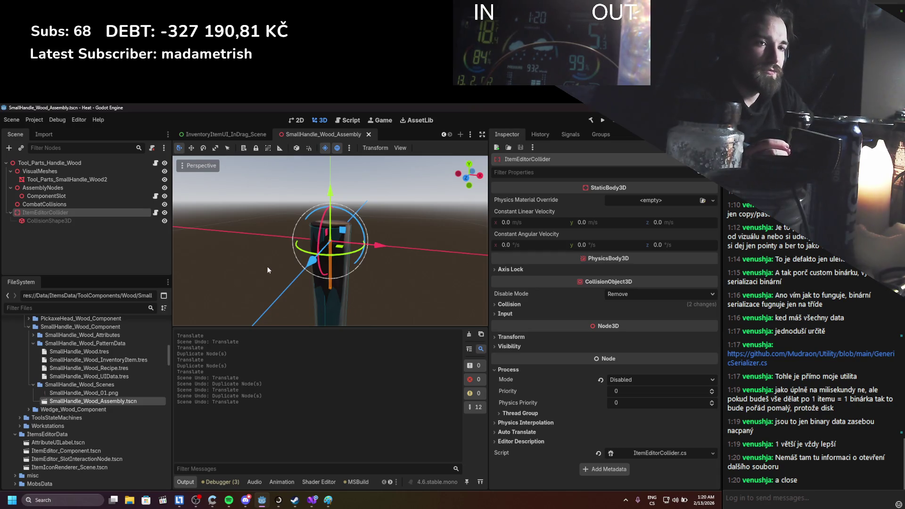
pyautogui.moveTo(276, 269); pyautogui.dragTo(287, 267)
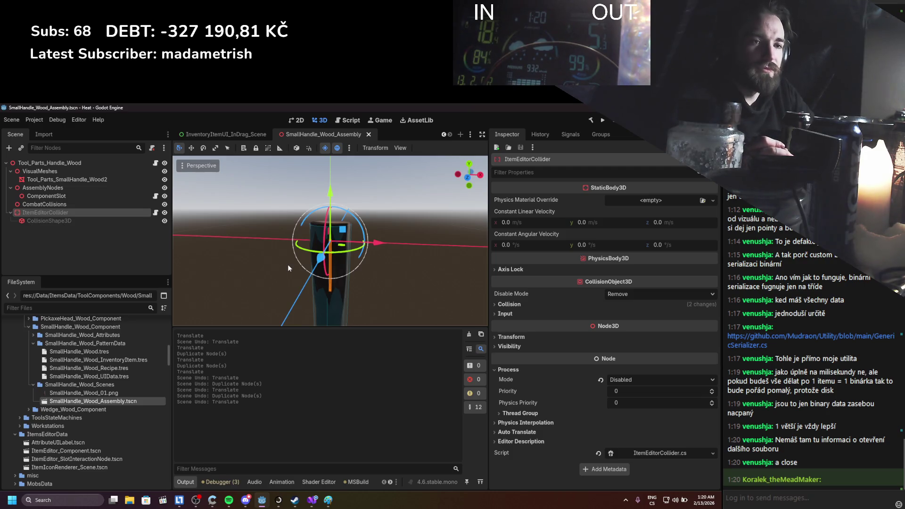
pyautogui.scroll(-1, 285, 271)
pyautogui.moveTo(285, 271); pyautogui.dragTo(295, 258)
pyautogui.scroll(1, 298, 254)
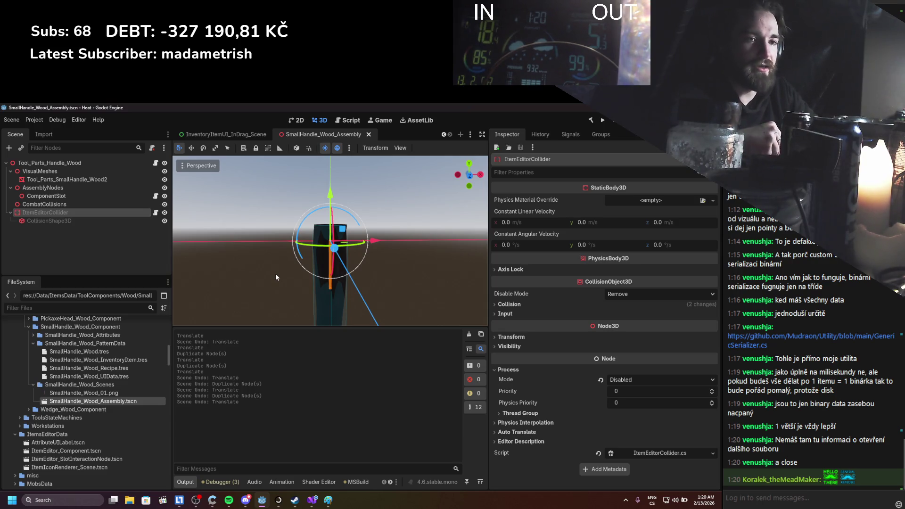
pyautogui.scroll(2, 275, 265)
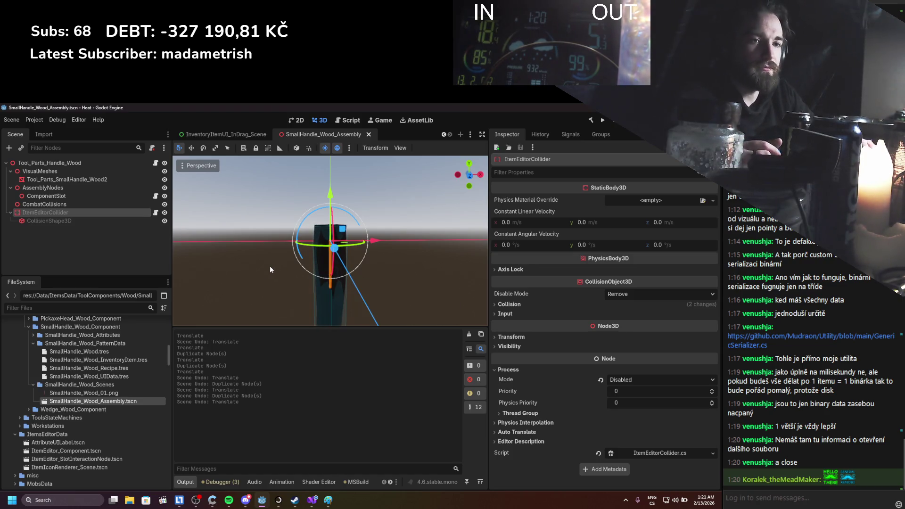
pyautogui.scroll(2, 267, 244)
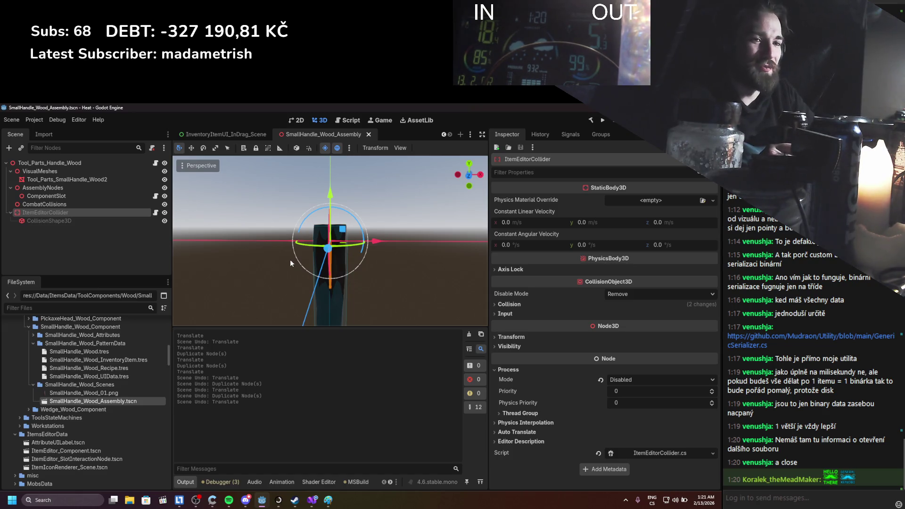
# Skim ToolAssemblyComponent.cs in Visual Studio, then switch to ItemAssembler.cs.
pyautogui.click(318, 502)
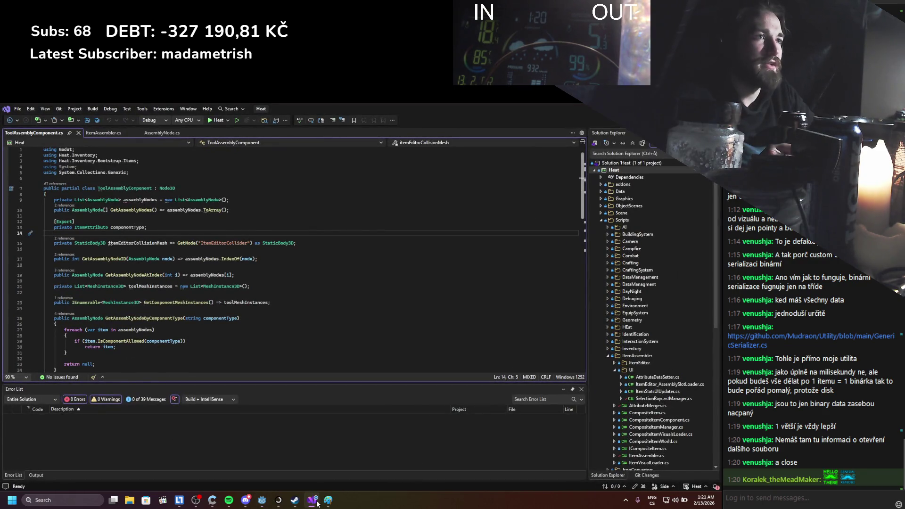
pyautogui.scroll(-5, 240, 352)
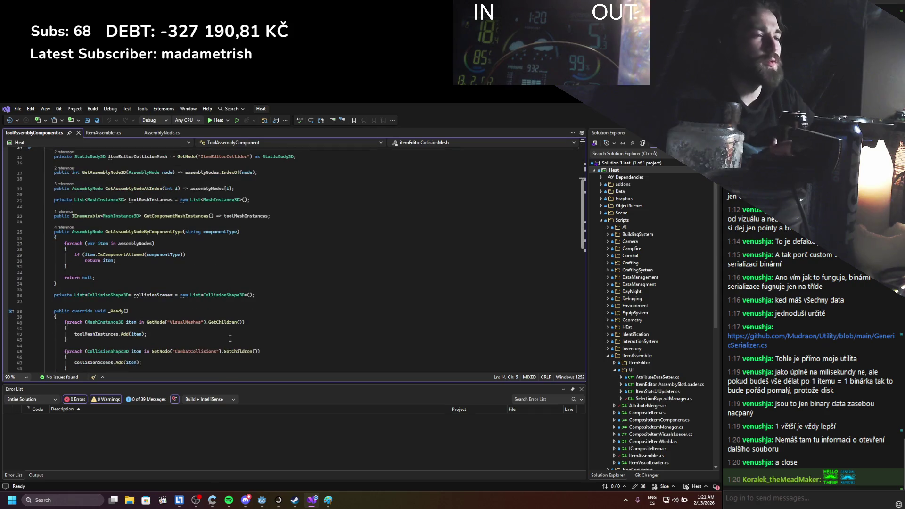
pyautogui.scroll(-5, 230, 338)
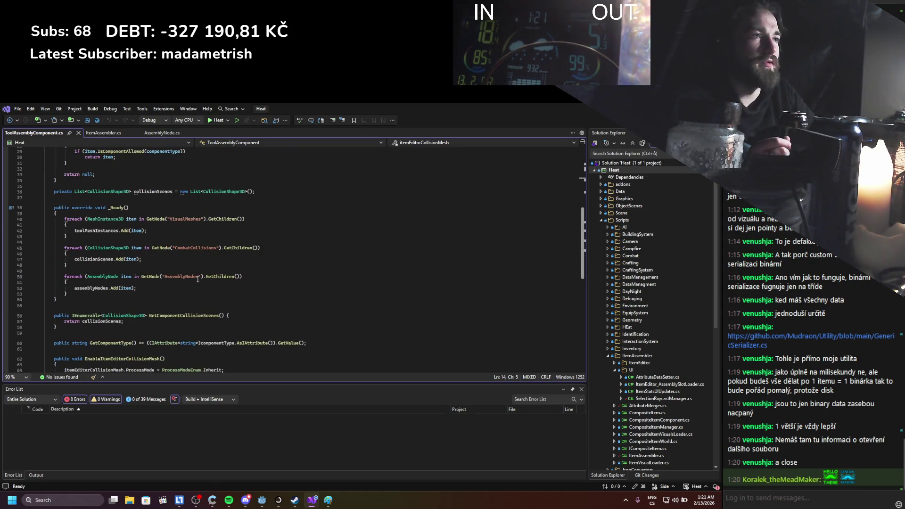
pyautogui.scroll(-5, 198, 279)
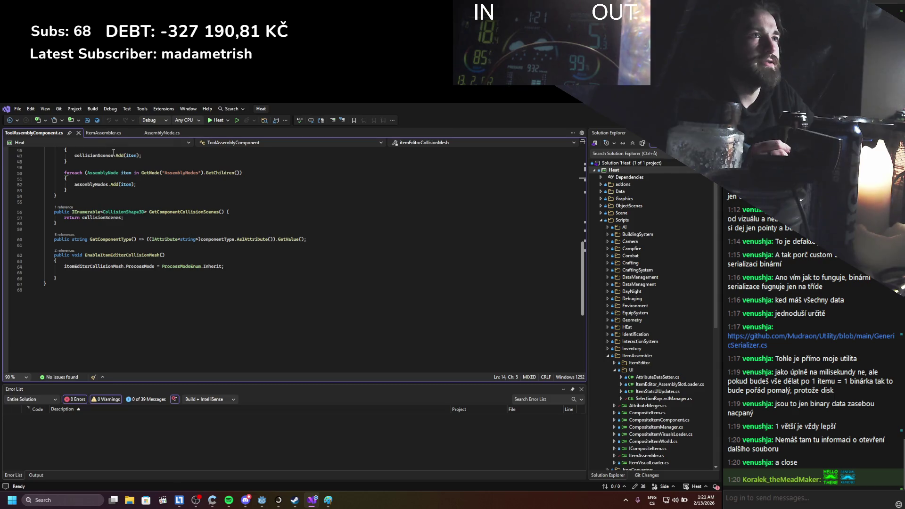
pyautogui.click(105, 133)
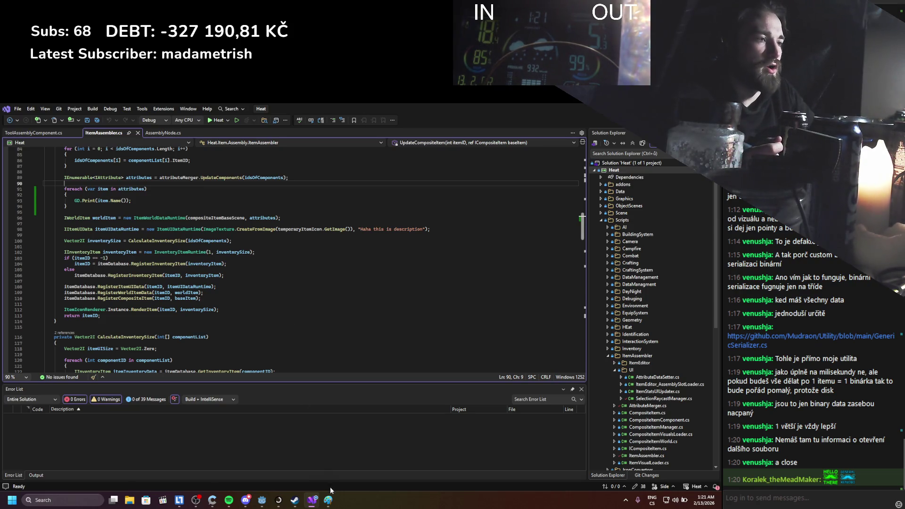
# Glance at the Paint sketch, then return to ItemAssembler.cs's UpdateCompositeItem method.
pyautogui.moveTo(330, 505)
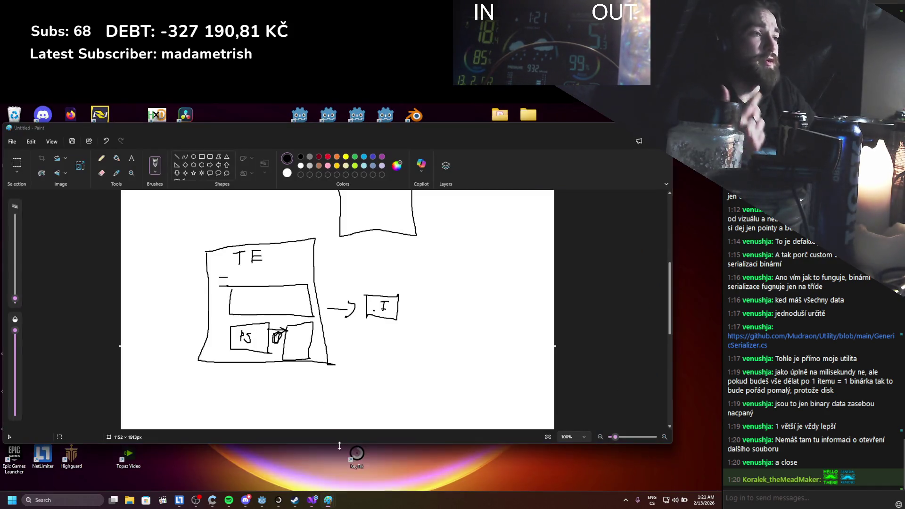
pyautogui.click(368, 467)
pyautogui.scroll(3, 313, 345)
pyautogui.scroll(2, 313, 345)
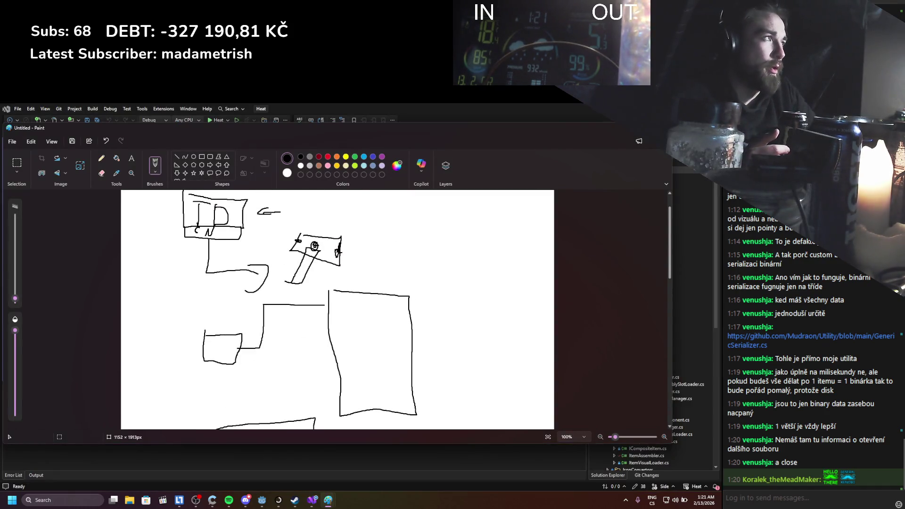
pyautogui.hotkey('alt', 'Tab')
pyautogui.scroll(11, 297, 286)
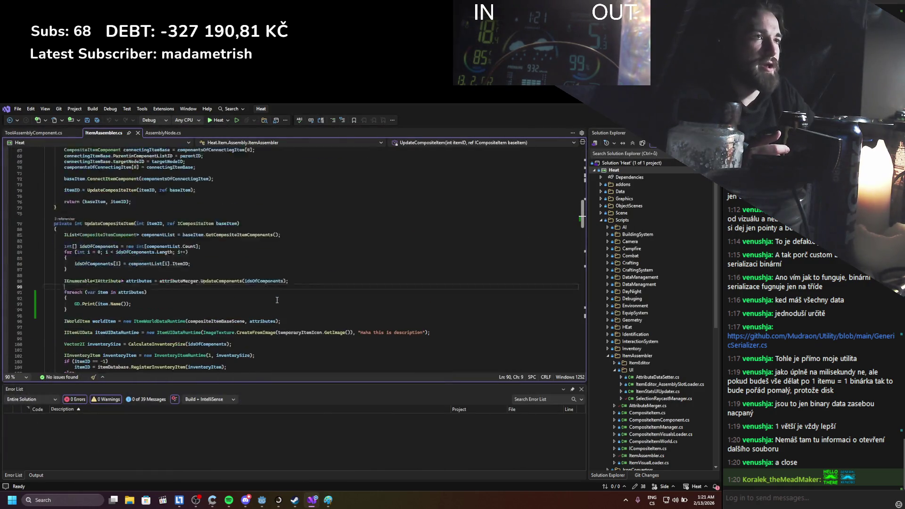
# Read the AssembleItems overloads in ItemAssembler.cs, then return to Godot.
pyautogui.scroll(4, 277, 299)
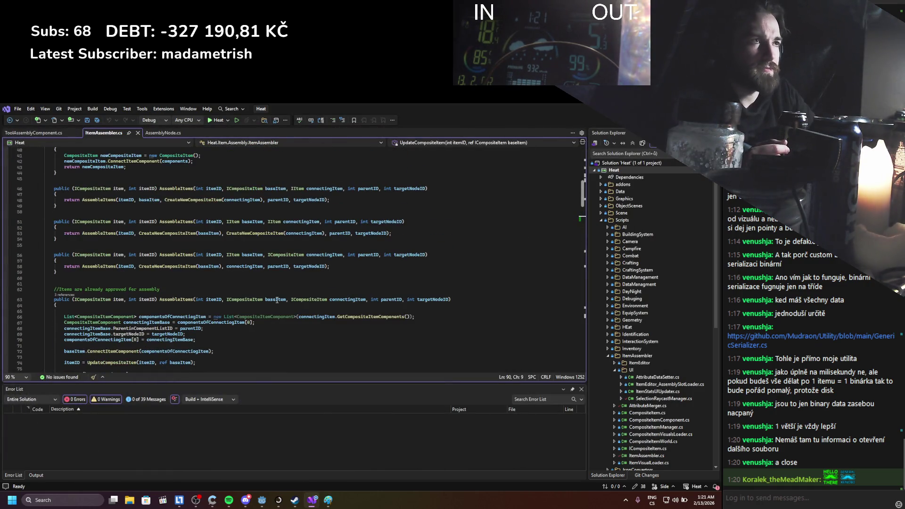
pyautogui.scroll(9, 277, 300)
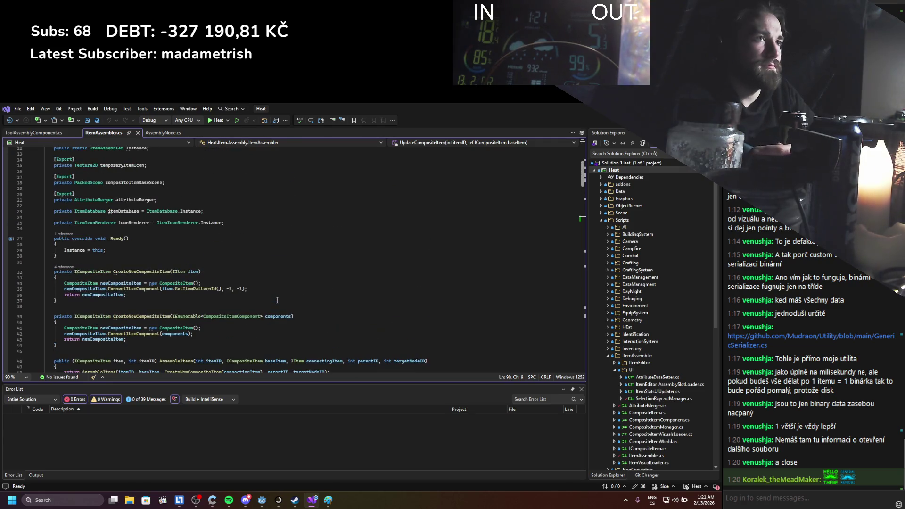
pyautogui.scroll(-5, 277, 300)
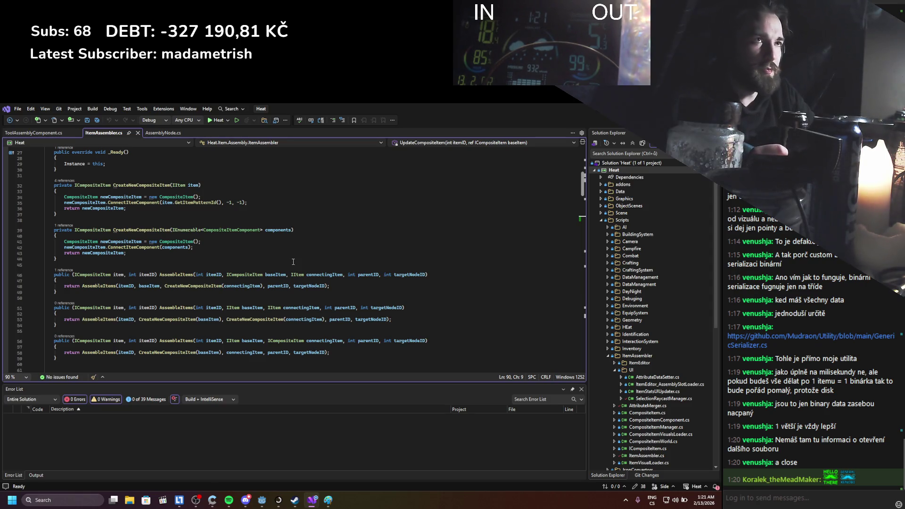
pyautogui.hotkey('alt', 'Tab')
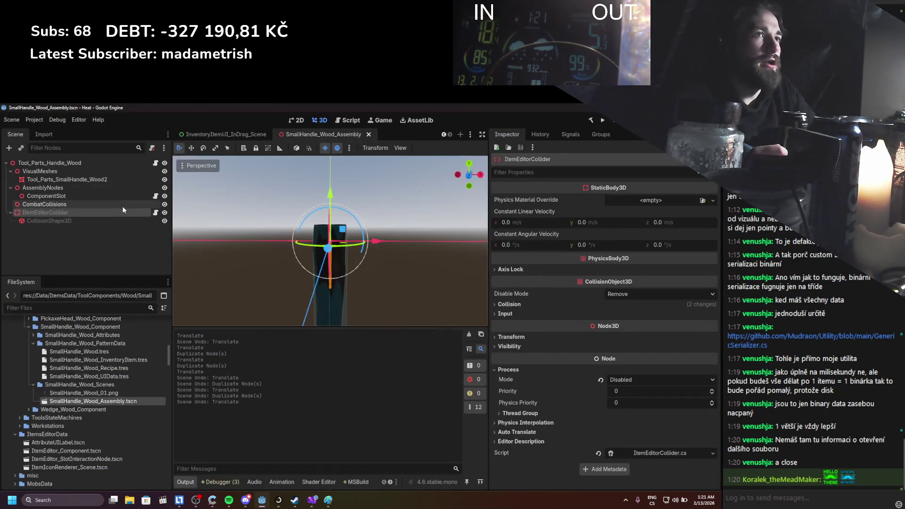
# Switch to the ItemsEditor scene, inspect ItemEditor and ItemEditorComponentsUIManager, then bring Paint forward.
pyautogui.scroll(4, 222, 137)
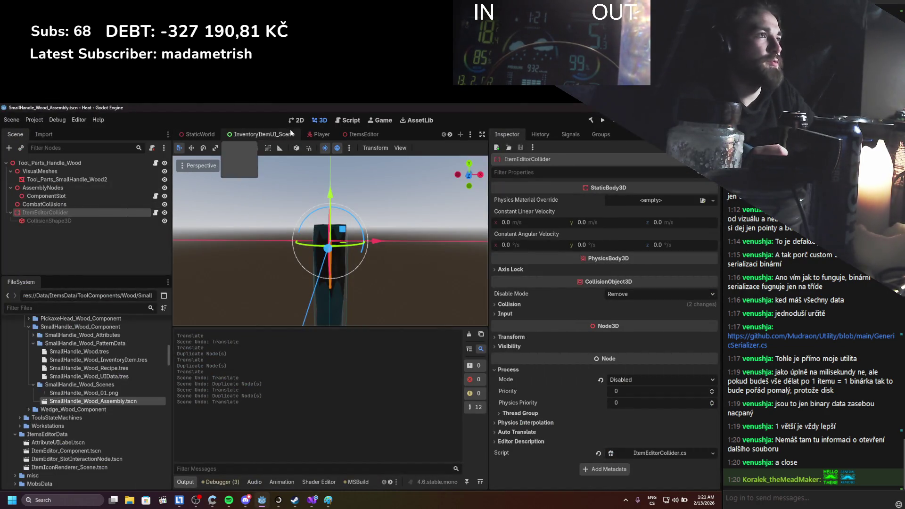
pyautogui.click(353, 136)
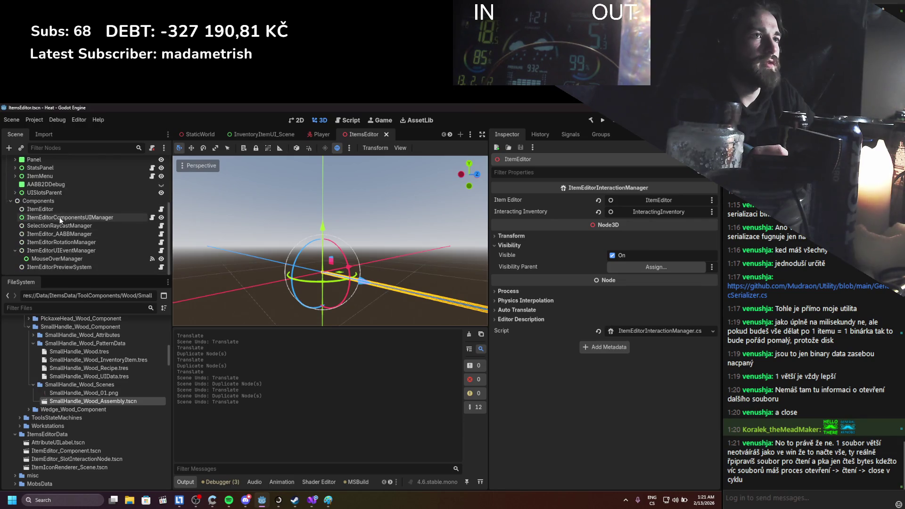
pyautogui.click(61, 210)
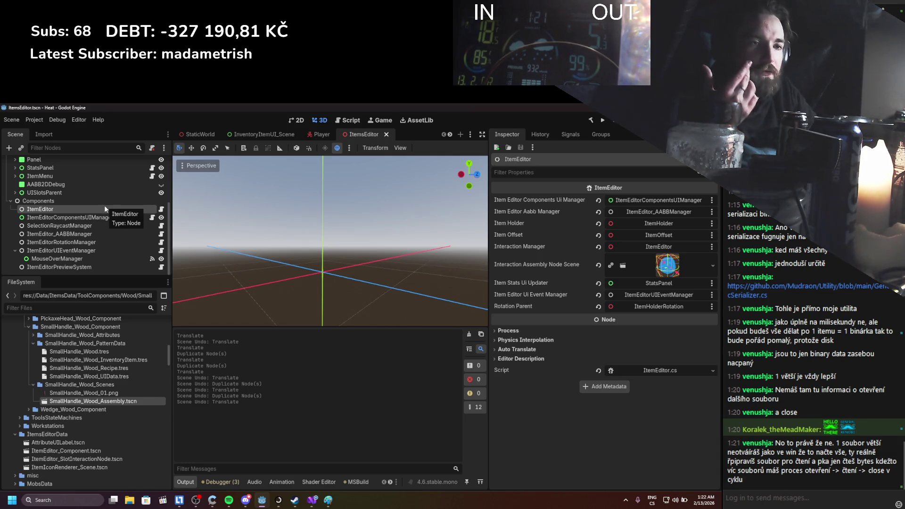
pyautogui.click(102, 218)
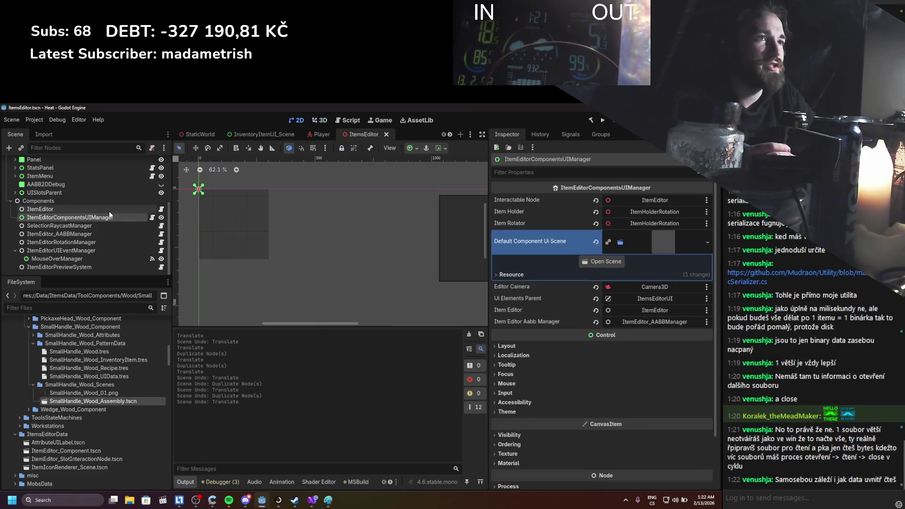
pyautogui.click(109, 210)
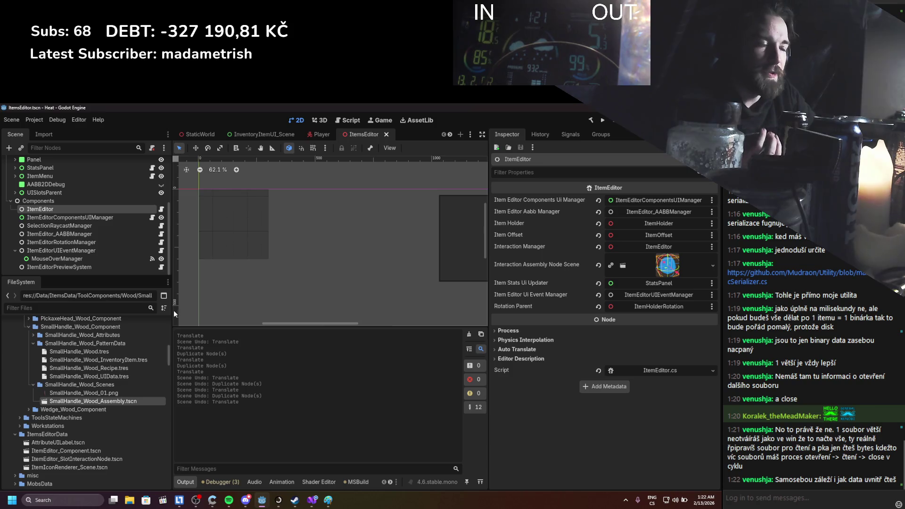
pyautogui.moveTo(328, 500)
pyautogui.click(321, 469)
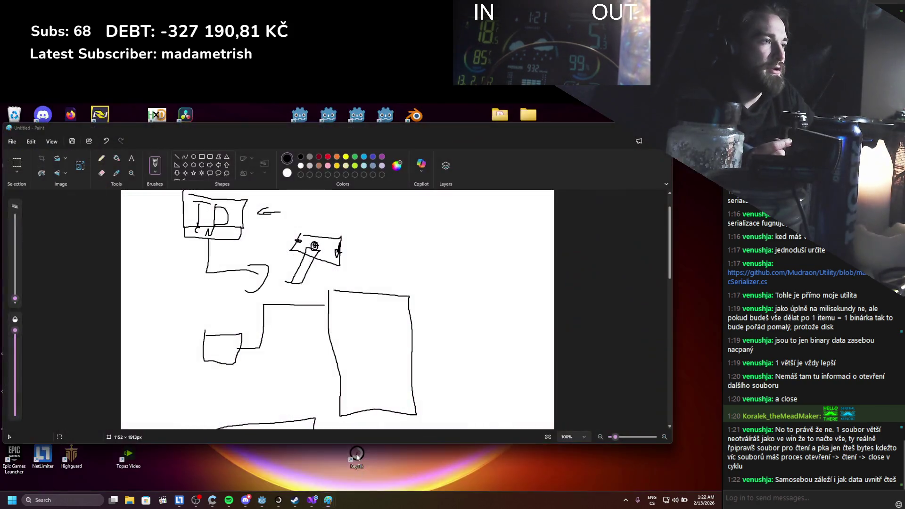
# Below the earlier drawing, sketch stacked boxes and a two-square box arrowing to a long rectangle.
pyautogui.scroll(-5, 350, 383)
pyautogui.moveTo(238, 269)
pyautogui.mouseDown()
pyautogui.moveTo(366, 274)
pyautogui.moveTo(260, 298)
pyautogui.moveTo(329, 343)
pyautogui.moveTo(365, 316)
pyautogui.mouseUp()
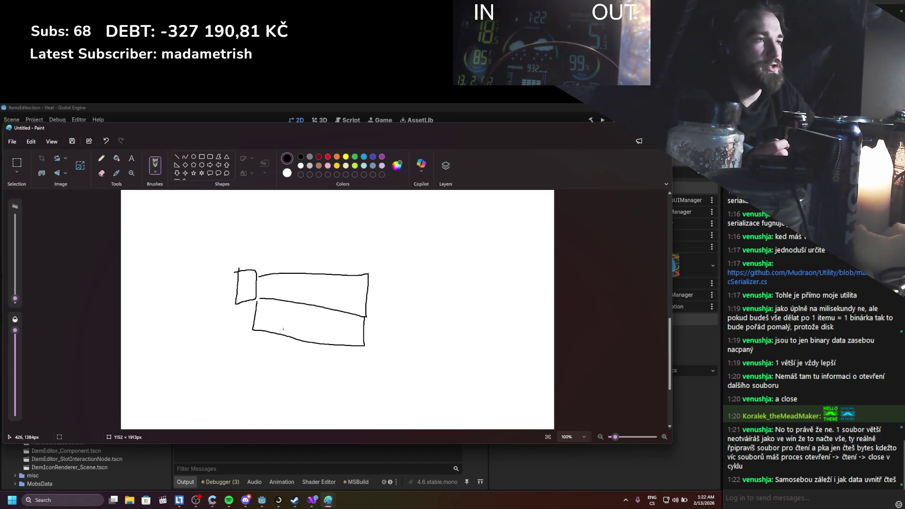
pyautogui.moveTo(217, 337)
pyautogui.mouseDown()
pyautogui.moveTo(262, 367)
pyautogui.moveTo(208, 335)
pyautogui.moveTo(229, 354)
pyautogui.moveTo(332, 362)
pyautogui.mouseUp()
pyautogui.moveTo(315, 354)
pyautogui.mouseDown()
pyautogui.moveTo(346, 359)
pyautogui.moveTo(333, 378)
pyautogui.mouseUp()
pyautogui.moveTo(364, 349)
pyautogui.mouseDown()
pyautogui.moveTo(555, 385)
pyautogui.moveTo(407, 358)
pyautogui.mouseUp()
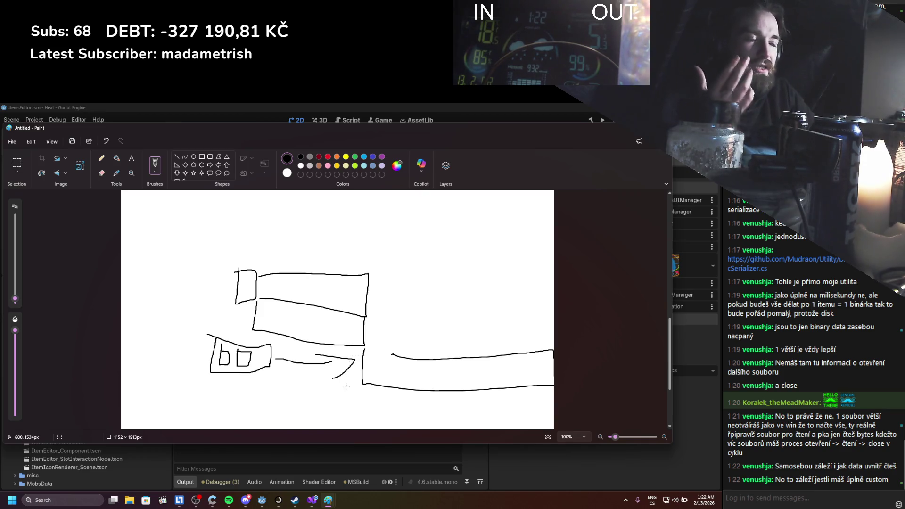
pyautogui.scroll(2, 352, 319)
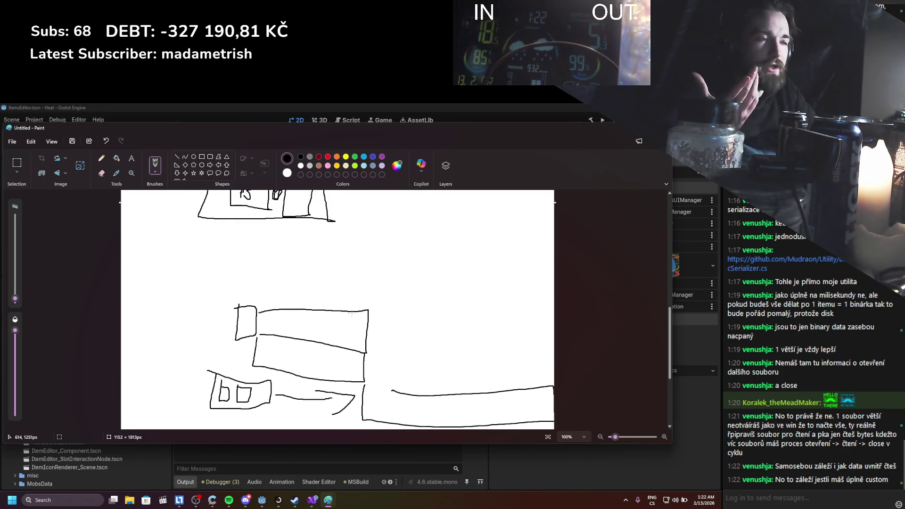
pyautogui.scroll(3, 351, 318)
pyautogui.scroll(-4, 369, 316)
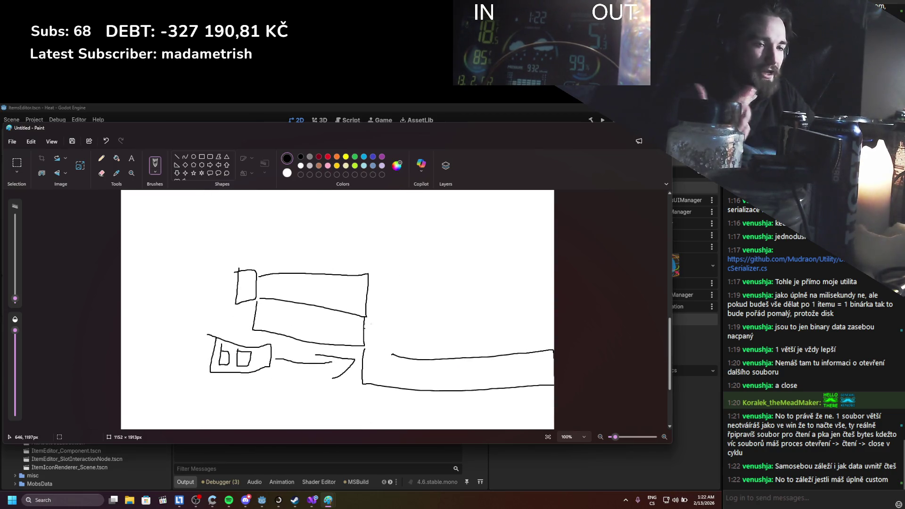
pyautogui.hotkey('alt', 'Tab')
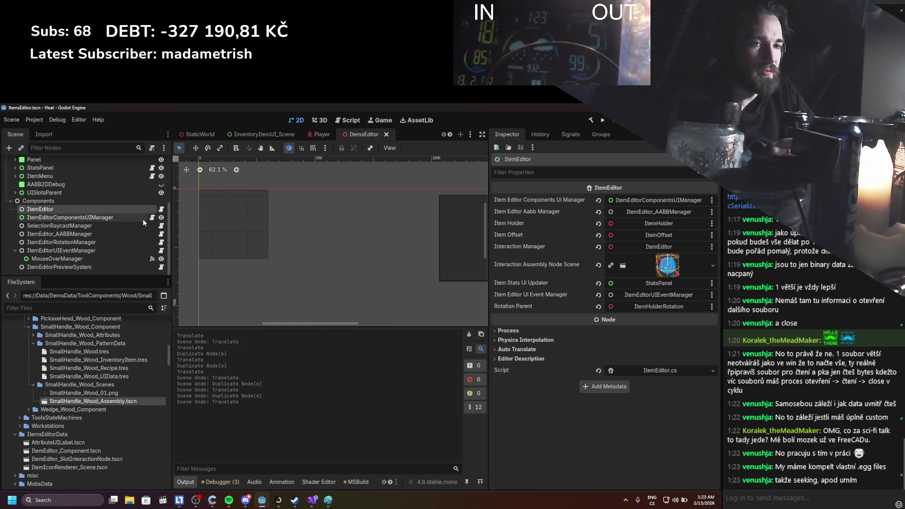
pyautogui.scroll(2, 122, 240)
pyautogui.scroll(-2, 121, 239)
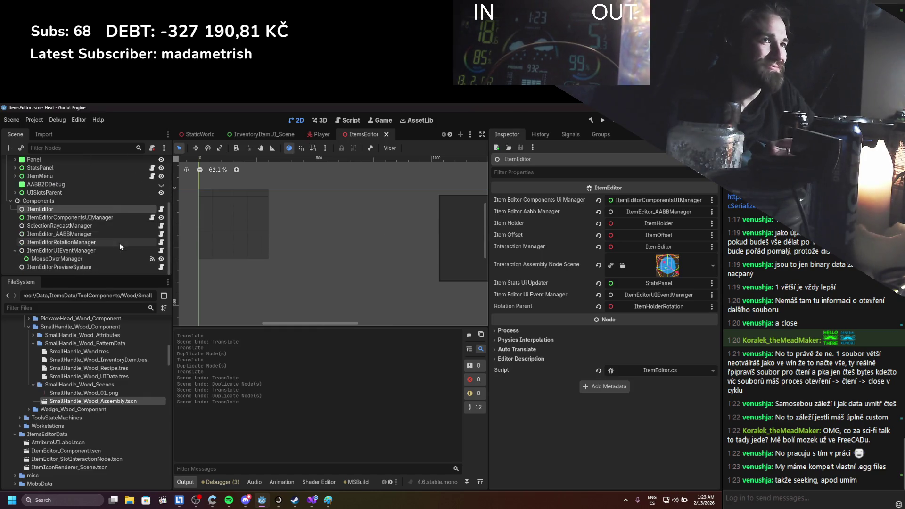
pyautogui.scroll(2, 109, 234)
pyautogui.scroll(-2, 109, 234)
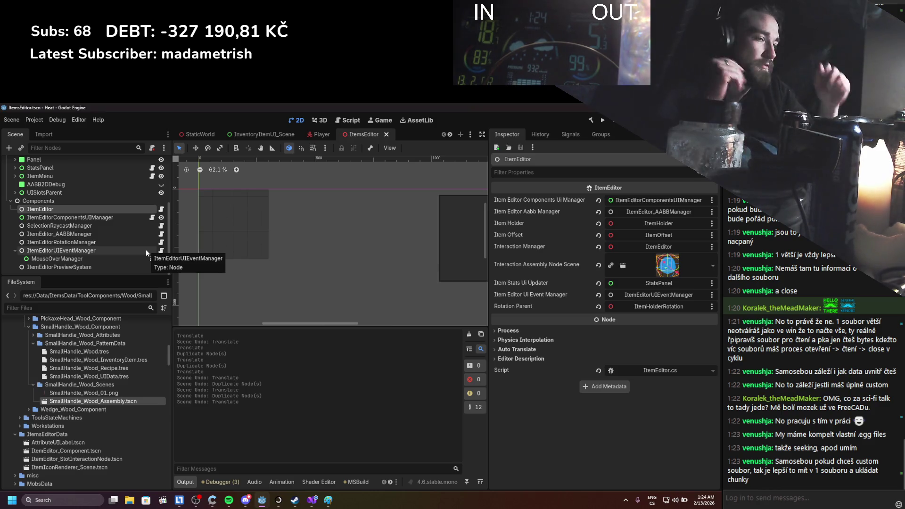
pyautogui.click(104, 227)
pyautogui.click(111, 218)
pyautogui.press('Up')
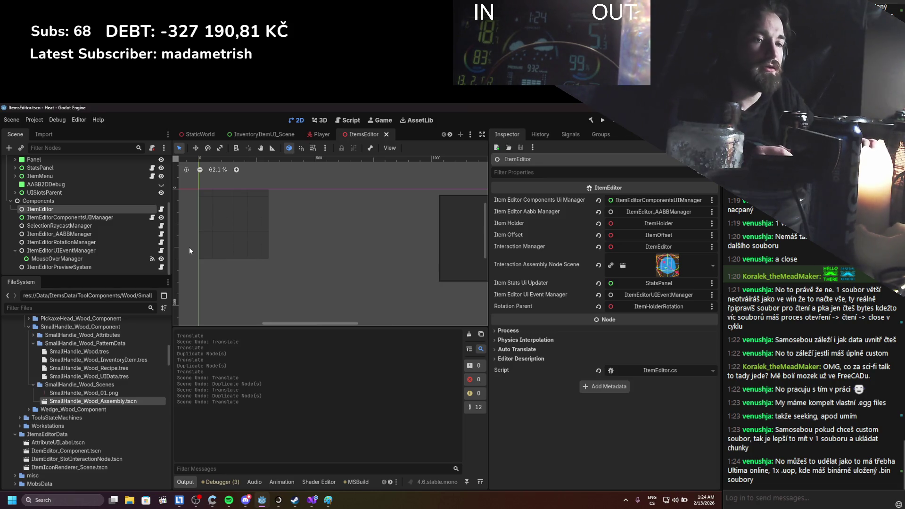
pyautogui.moveTo(328, 496)
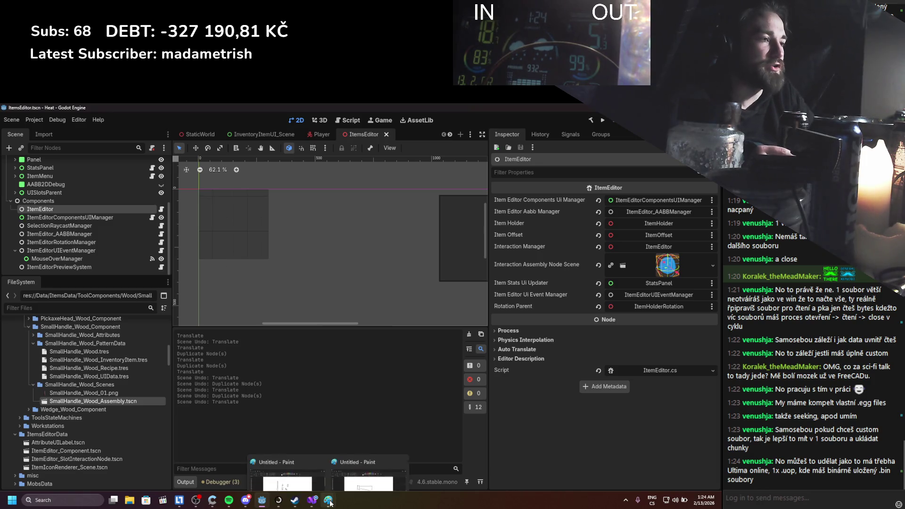
pyautogui.click(372, 465)
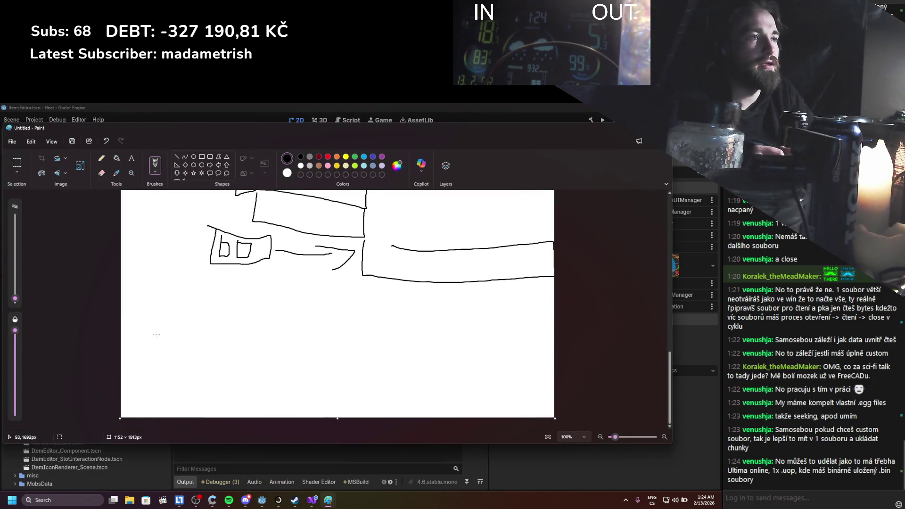
# Pencil a lower rectangle with inner lines, mark them V and A, then minimize Paint.
pyautogui.moveTo(171, 291)
pyautogui.mouseDown()
pyautogui.moveTo(239, 395)
pyautogui.moveTo(233, 295)
pyautogui.mouseUp()
pyautogui.moveTo(184, 308)
pyautogui.mouseDown()
pyautogui.moveTo(209, 309)
pyautogui.moveTo(196, 343)
pyautogui.moveTo(208, 355)
pyautogui.mouseUp()
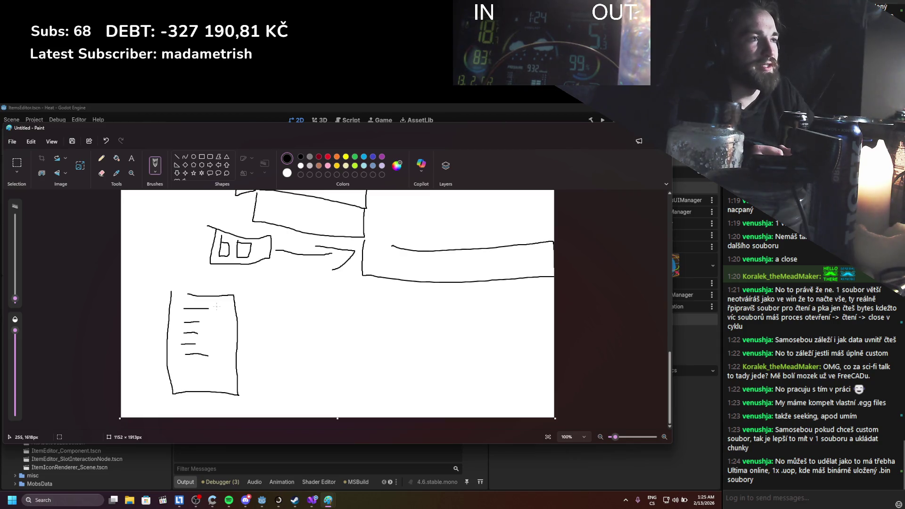
pyautogui.moveTo(216, 301); pyautogui.dragTo(222, 300)
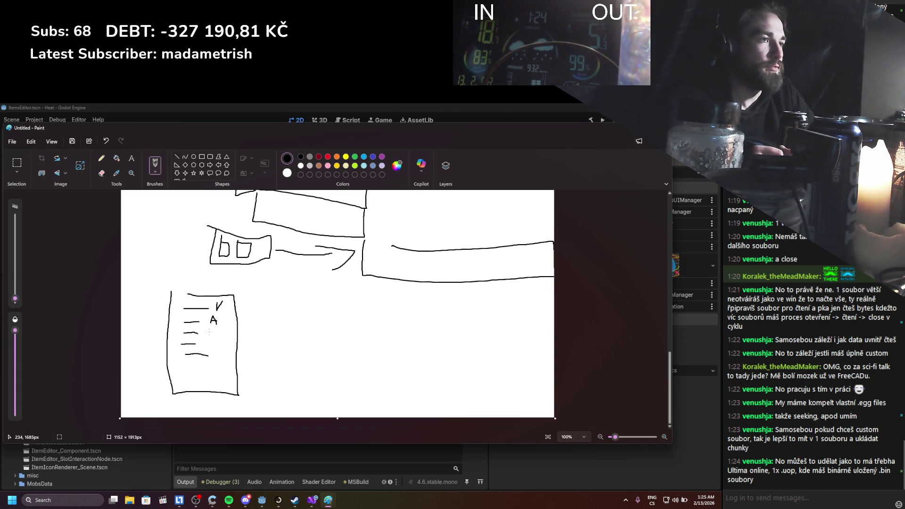
pyautogui.moveTo(214, 332); pyautogui.dragTo(216, 336)
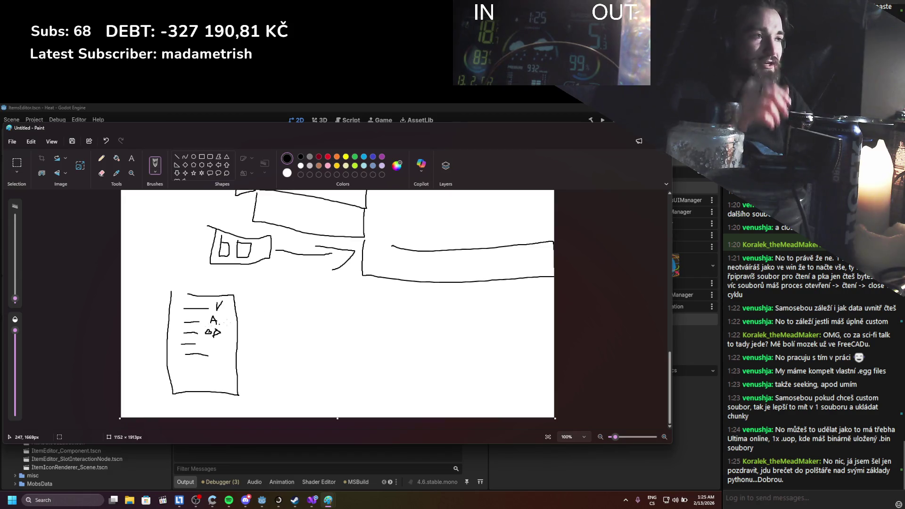
pyautogui.click(624, 129)
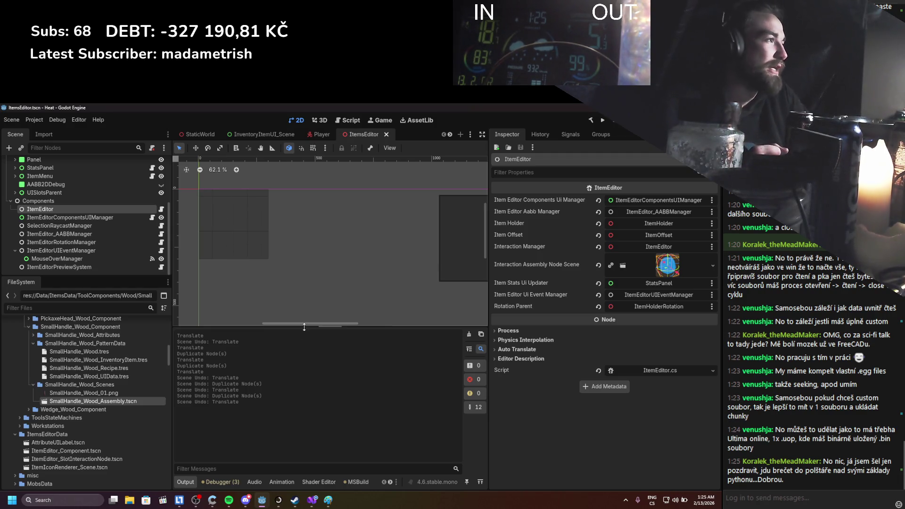
# Open ItemEditor.cs in Visual Studio from the ItemEditor node's script icon.
pyautogui.scroll(2, 284, 263)
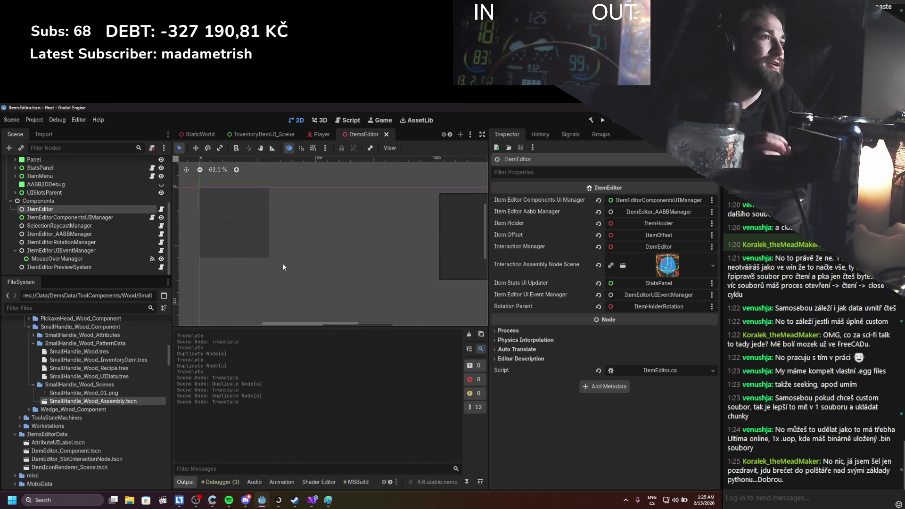
pyautogui.scroll(-1, 280, 263)
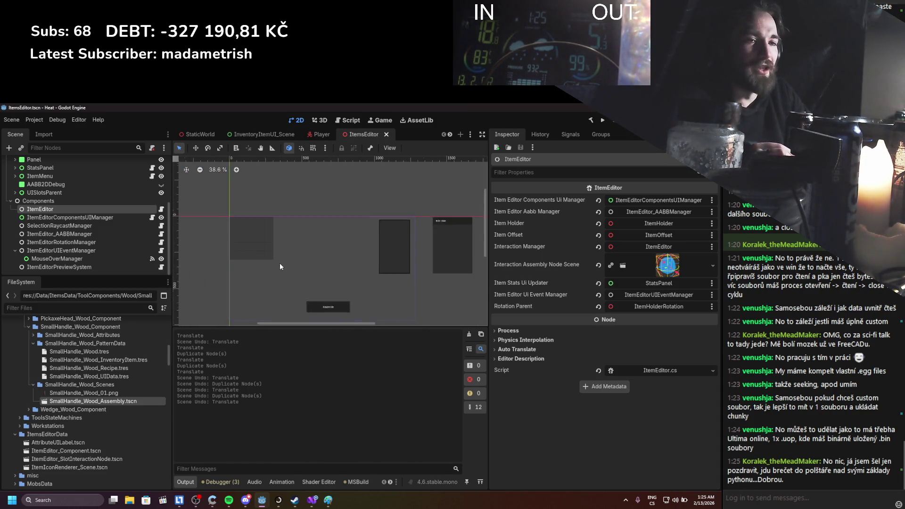
pyautogui.scroll(2, 280, 266)
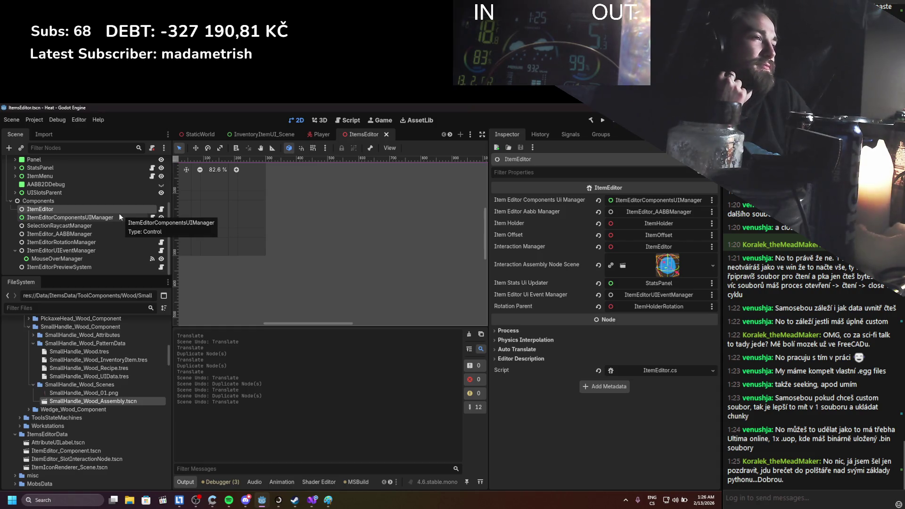
pyautogui.click(161, 209)
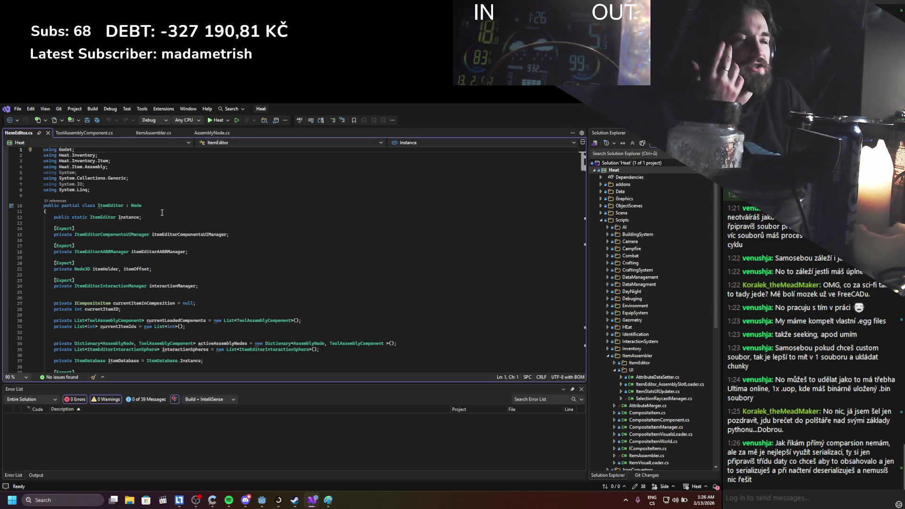
pyautogui.scroll(-17, 153, 257)
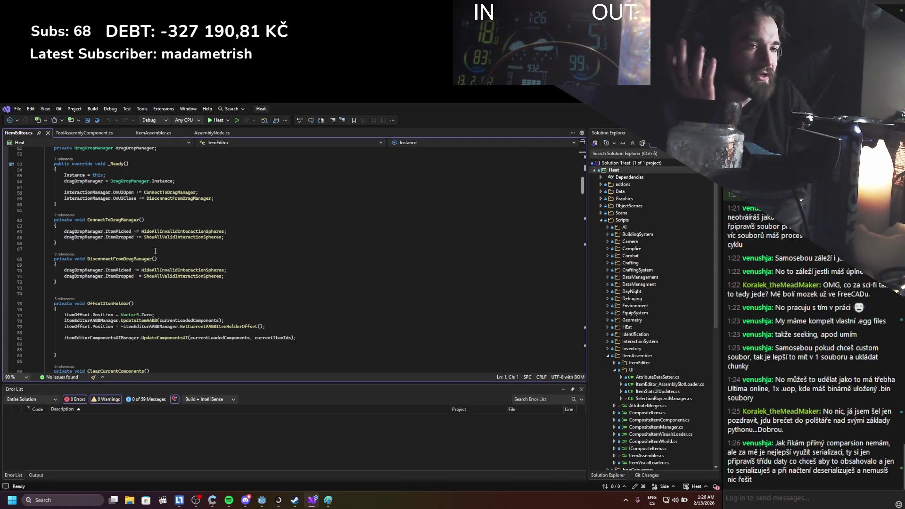
pyautogui.scroll(10, 153, 256)
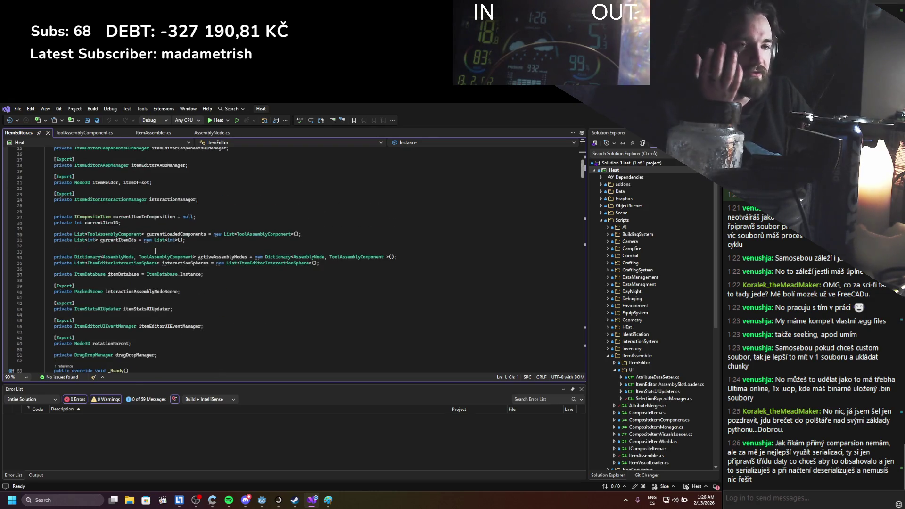
pyautogui.scroll(-10, 156, 250)
pyautogui.scroll(-20, 155, 251)
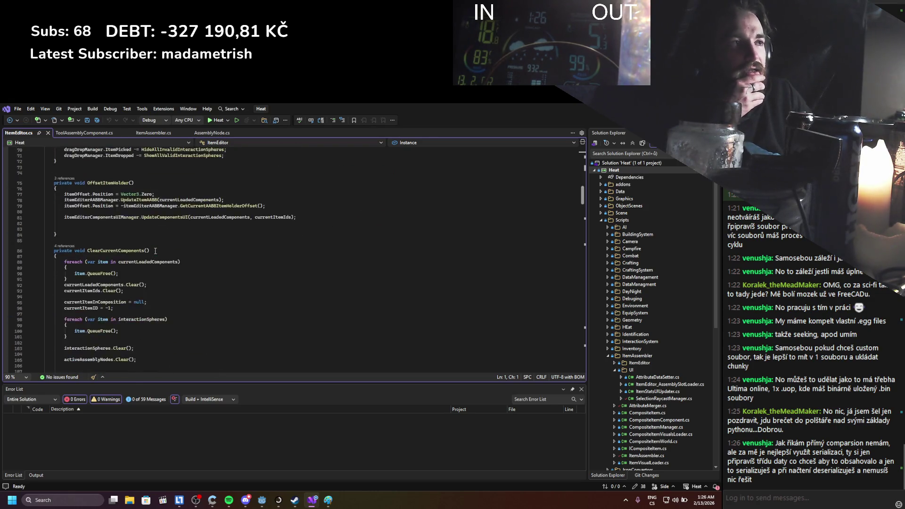
pyautogui.scroll(-1, 155, 251)
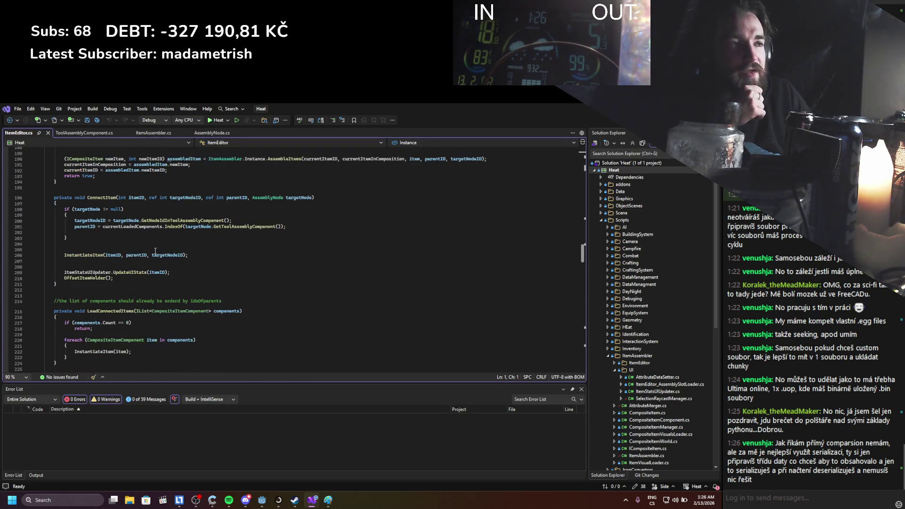
pyautogui.scroll(20, 155, 251)
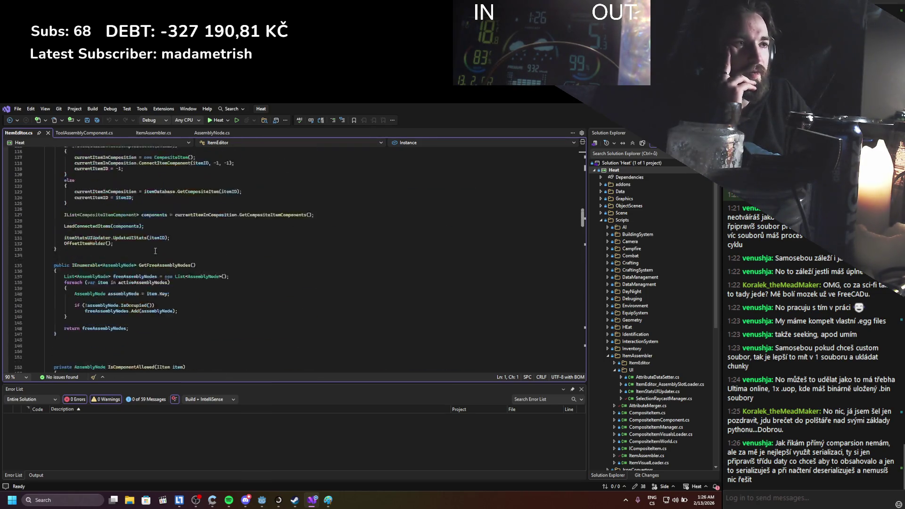
pyautogui.scroll(11, 155, 250)
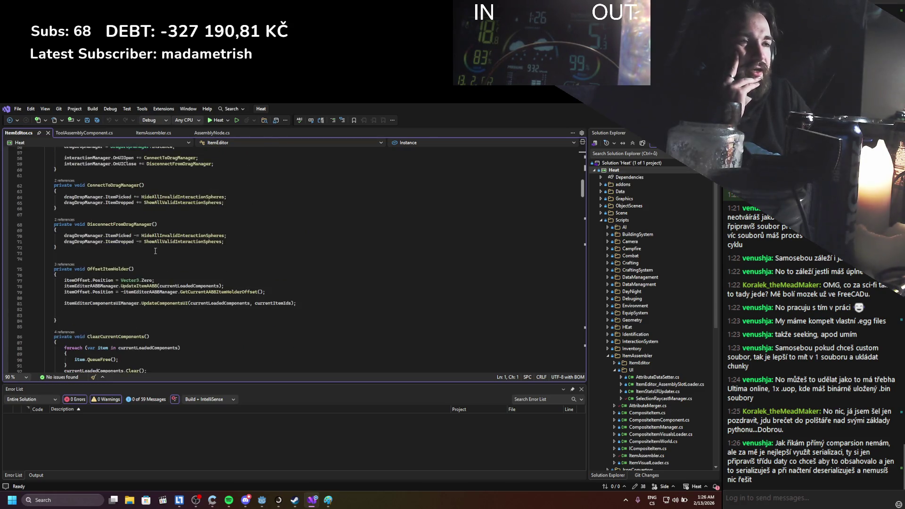
pyautogui.scroll(-18, 155, 252)
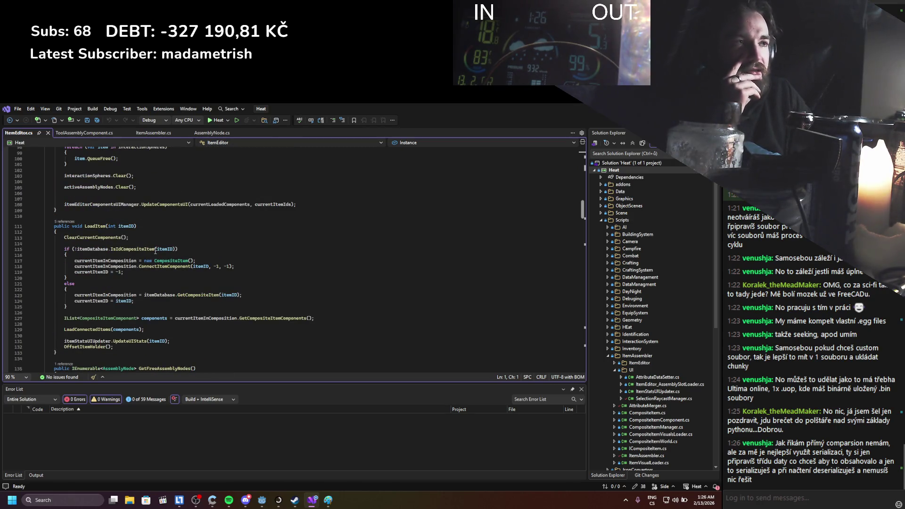
pyautogui.scroll(-20, 156, 251)
pyautogui.scroll(-16, 155, 251)
pyautogui.scroll(-9, 155, 252)
pyautogui.scroll(20, 155, 251)
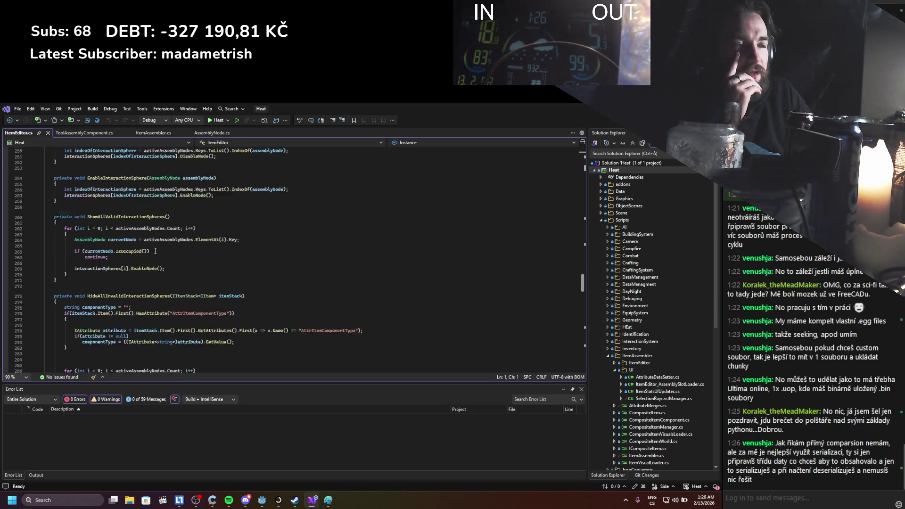
pyautogui.scroll(12, 155, 251)
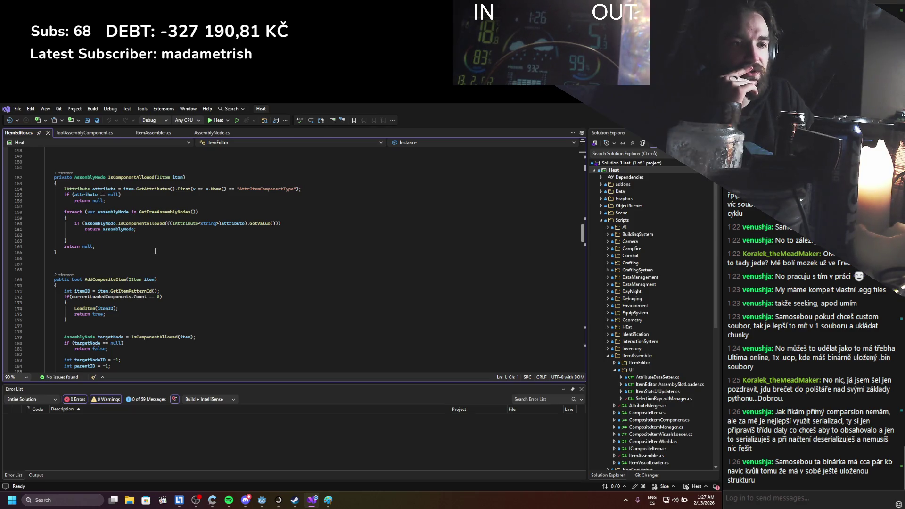
pyautogui.scroll(20, 155, 251)
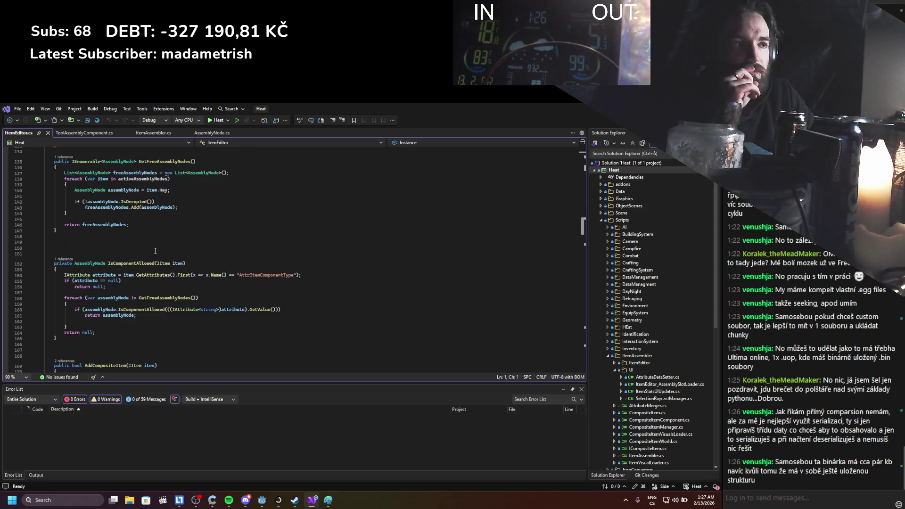
pyautogui.scroll(1, 155, 251)
pyautogui.scroll(-2, 156, 237)
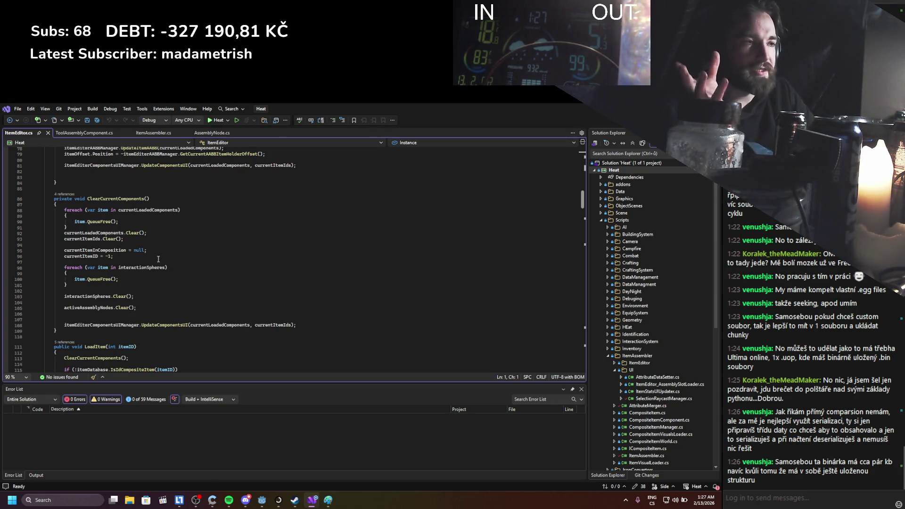
pyautogui.scroll(4, 156, 250)
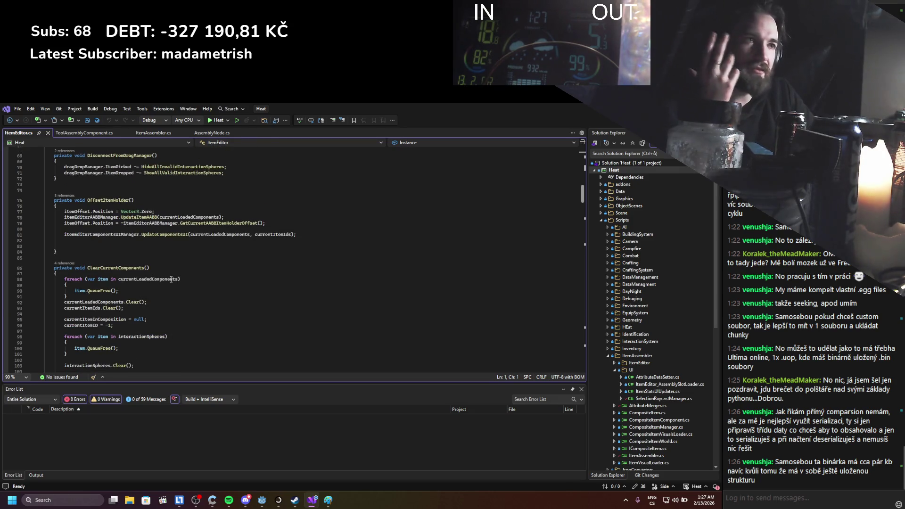
pyautogui.scroll(8, 165, 325)
pyautogui.scroll(6, 164, 339)
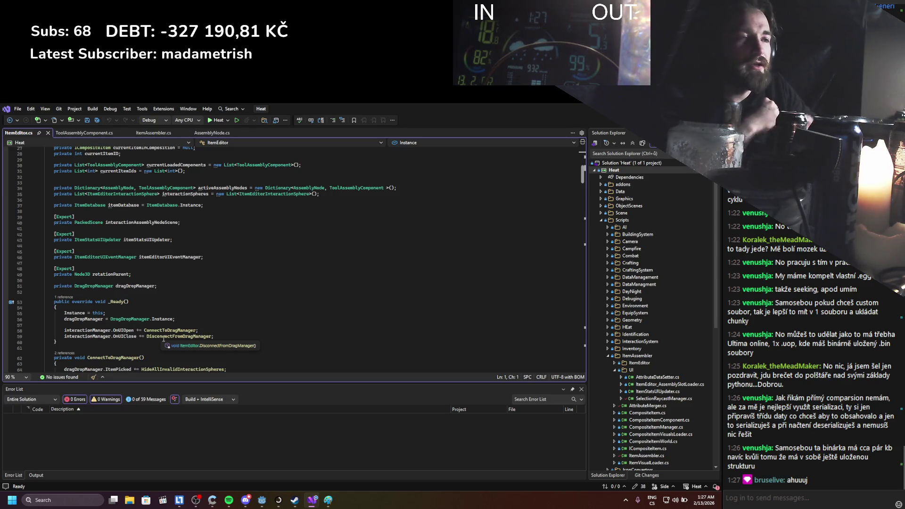
pyautogui.scroll(-4, 143, 314)
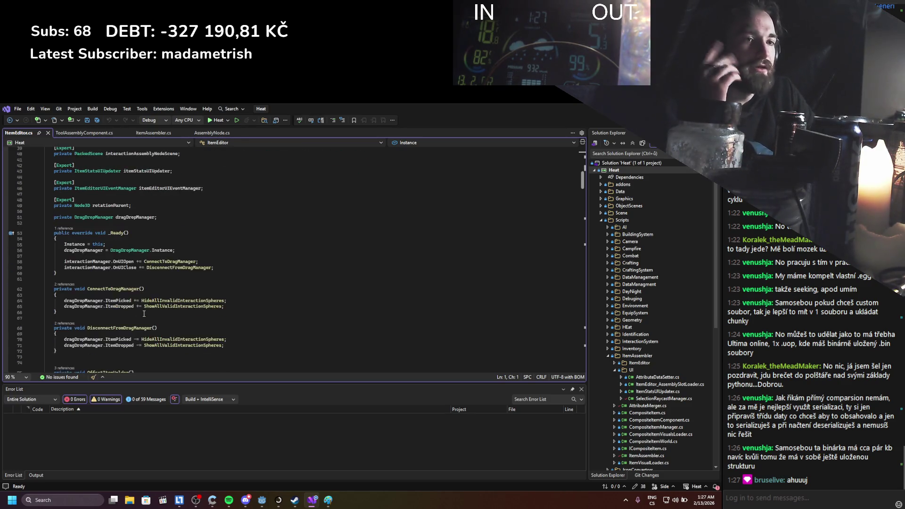
pyautogui.scroll(-10, 143, 314)
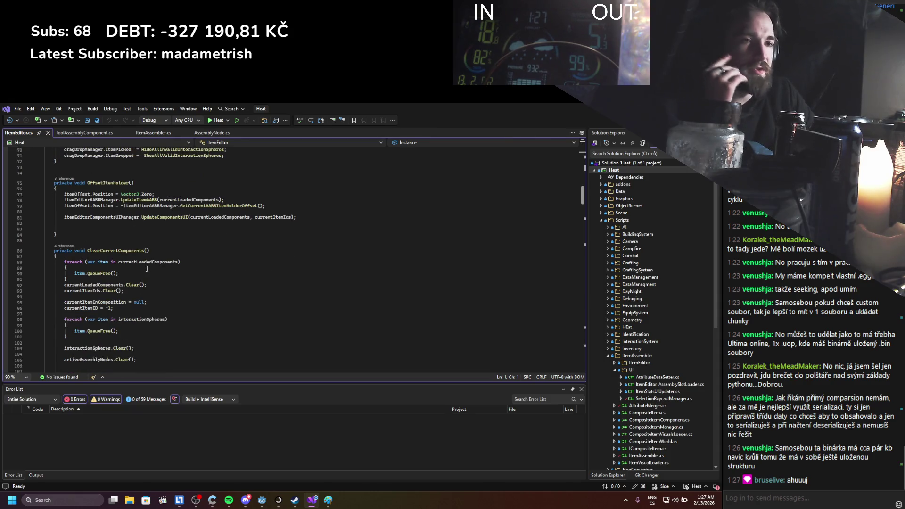
pyautogui.scroll(-4, 147, 269)
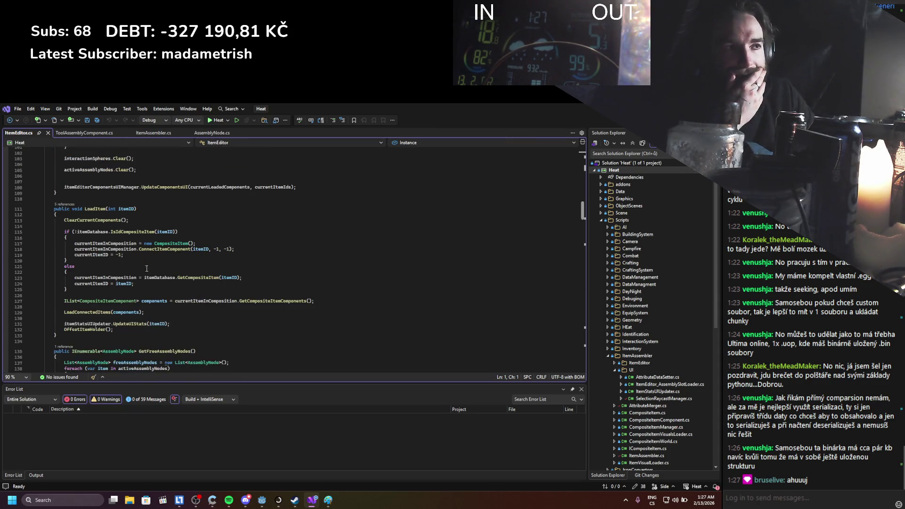